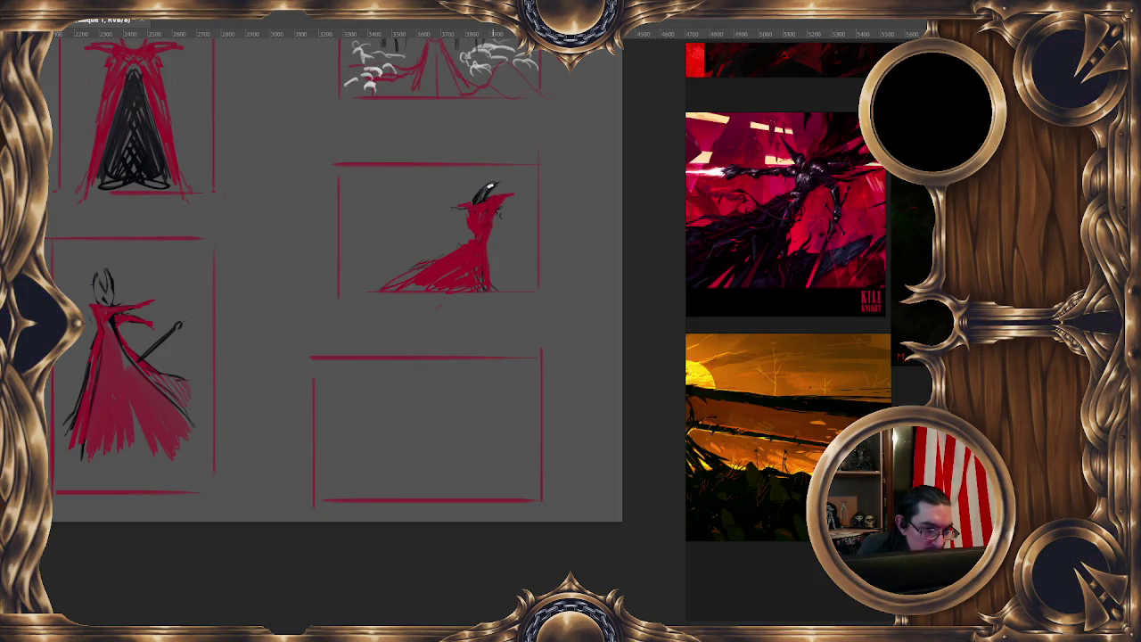
Touch up the kneeling figure's head in dark and paint red over its lower dark strokes
drag(476, 197, 489, 187)
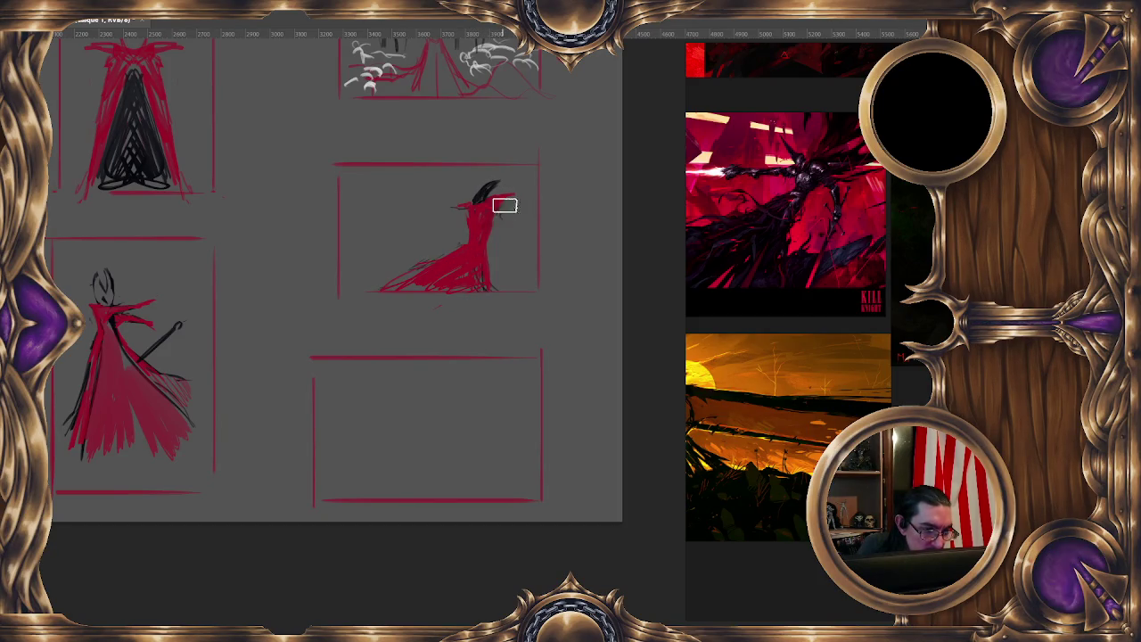
drag(486, 228, 469, 249)
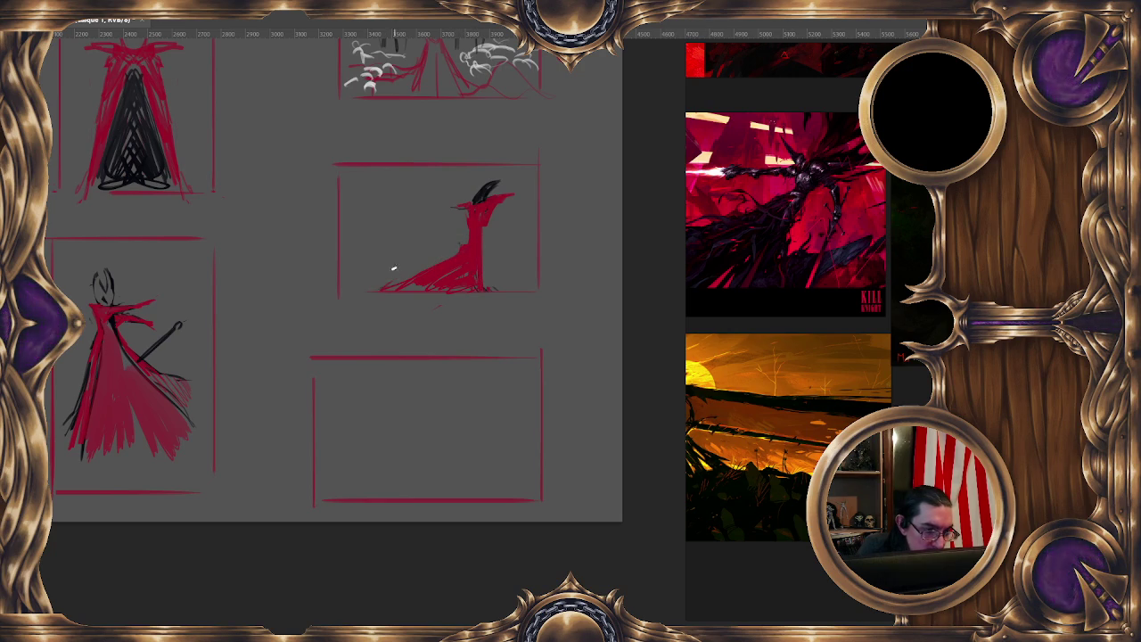
right_click(473, 276)
click(535, 393)
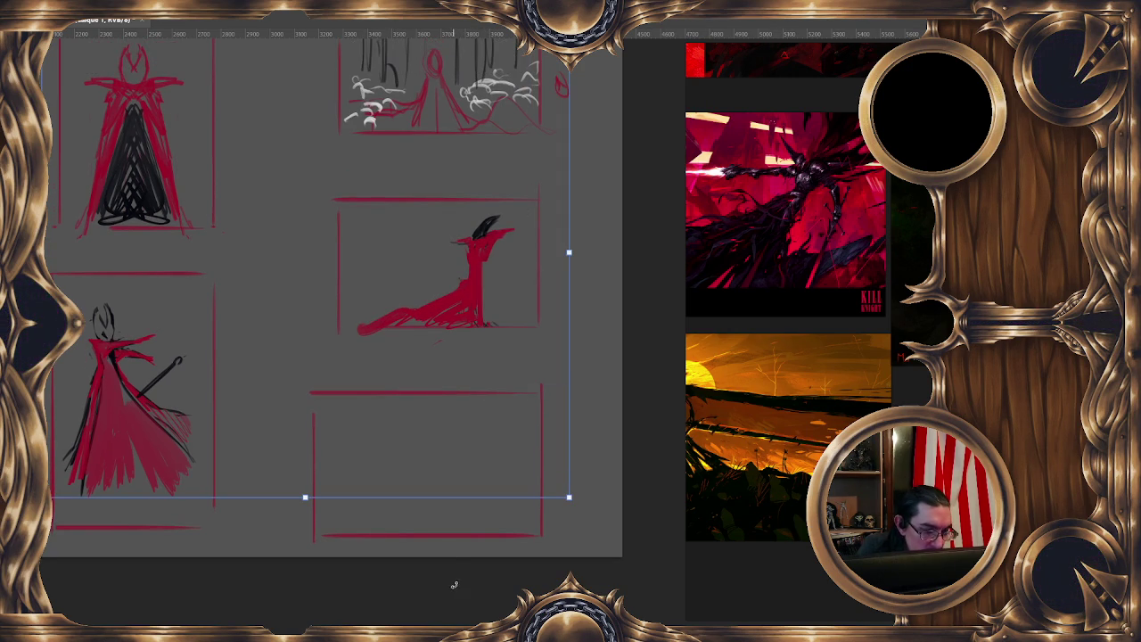
key(Return)
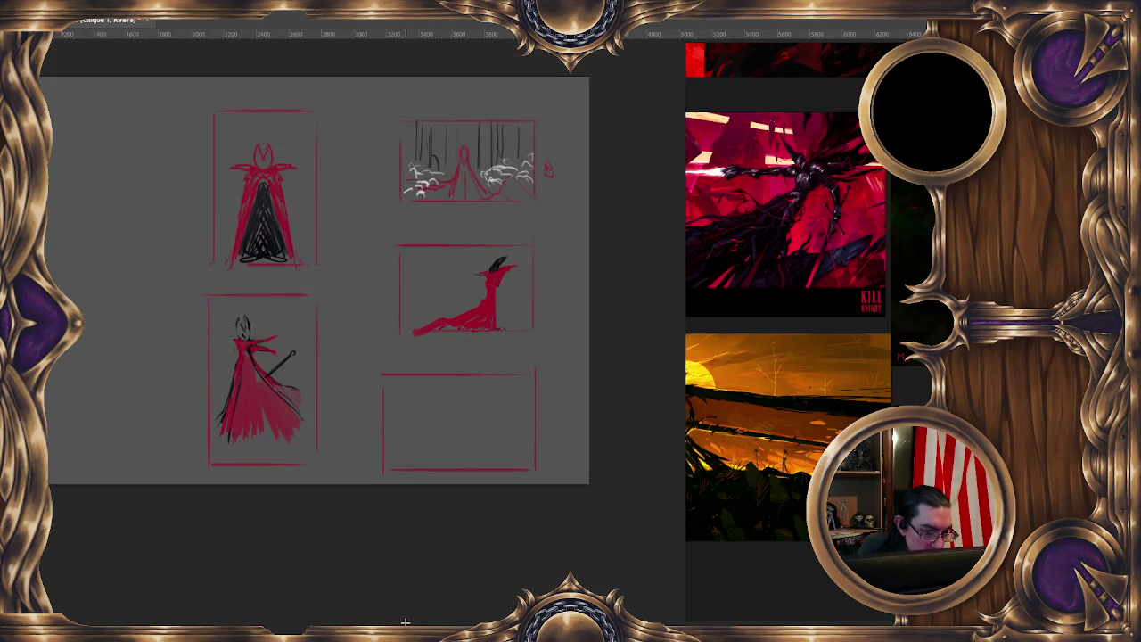
mouse_move(527, 234)
mouse_down()
mouse_move(505, 214)
mouse_move(497, 280)
mouse_up()
Free-transform the lassoed kneeling figure to shrink and recentre it inside its frame
right_click(499, 228)
click(563, 355)
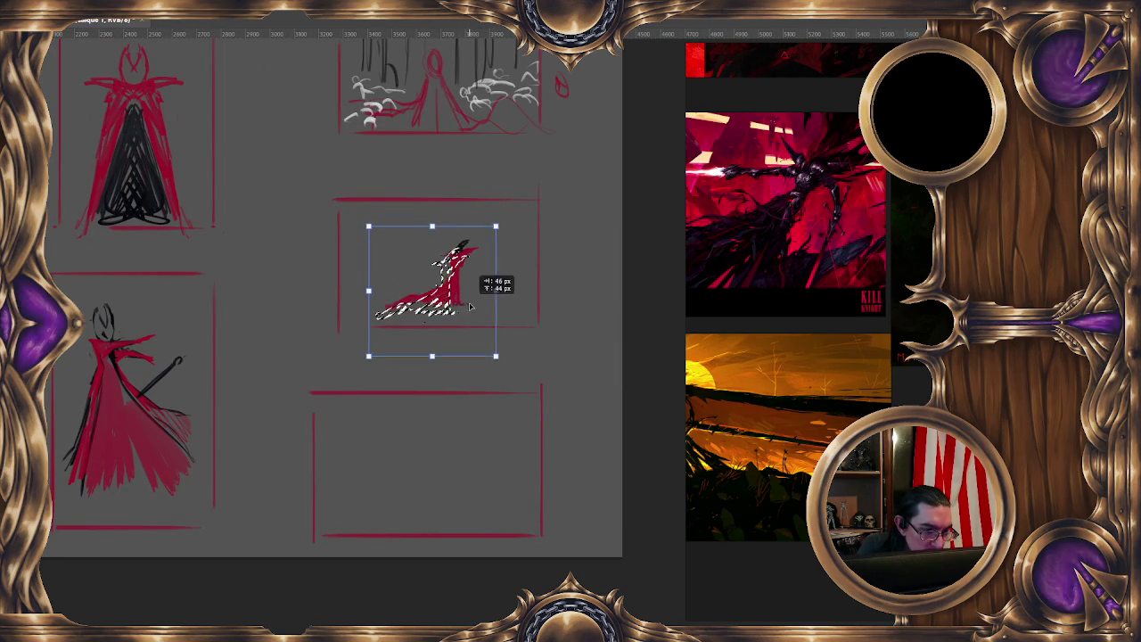
key(Return)
scroll(554, 333, up, 2)
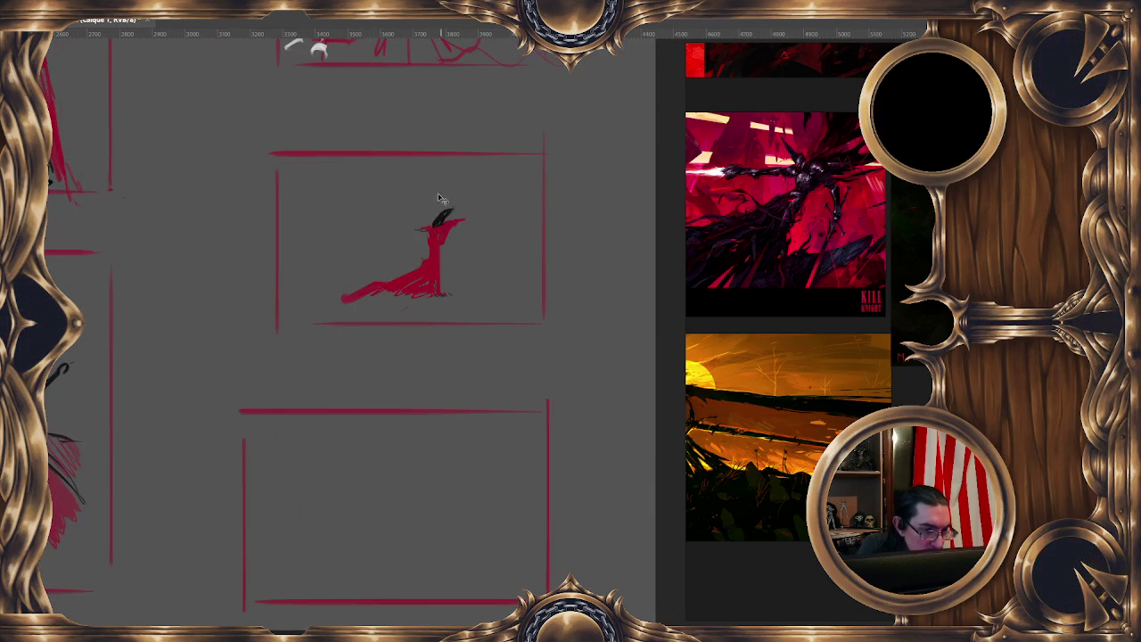
With a tiny brush, paint a thin dark vertical needle held by the kneeling figure
key(bracketleft)
key(bracketleft)
key(bracketleft)
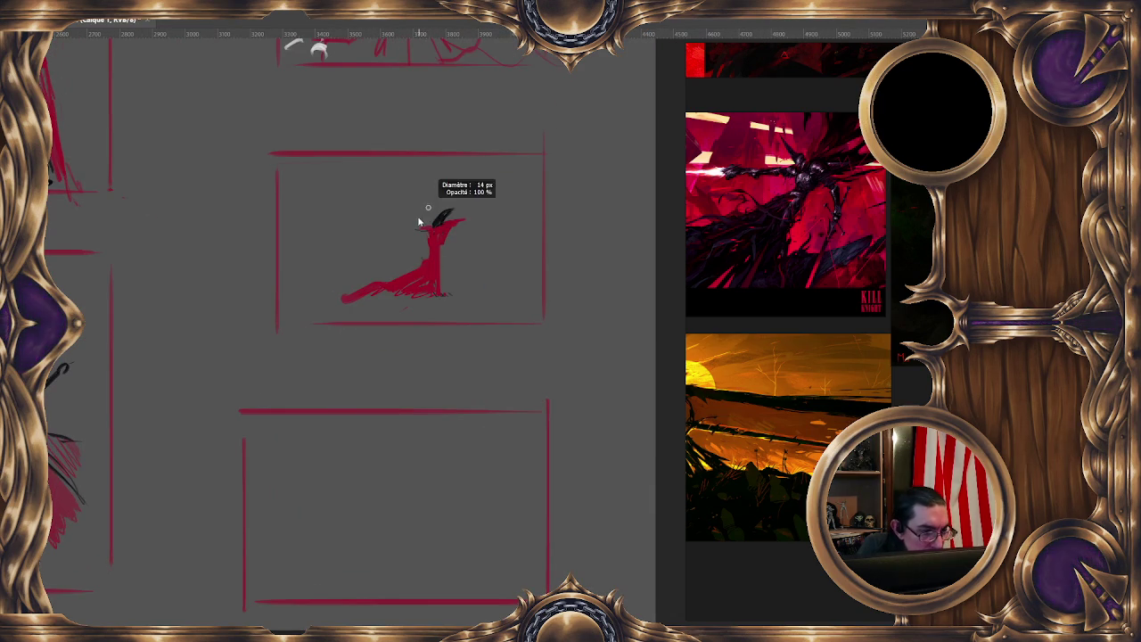
drag(413, 187, 417, 247)
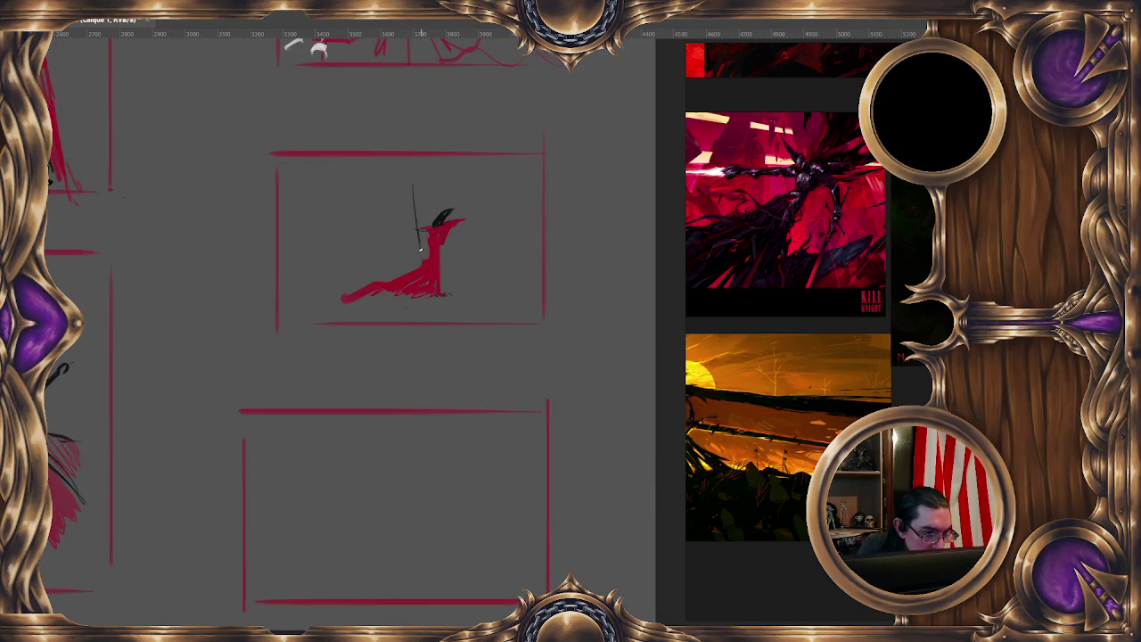
key(bracketleft)
key(bracketleft)
drag(412, 204, 420, 241)
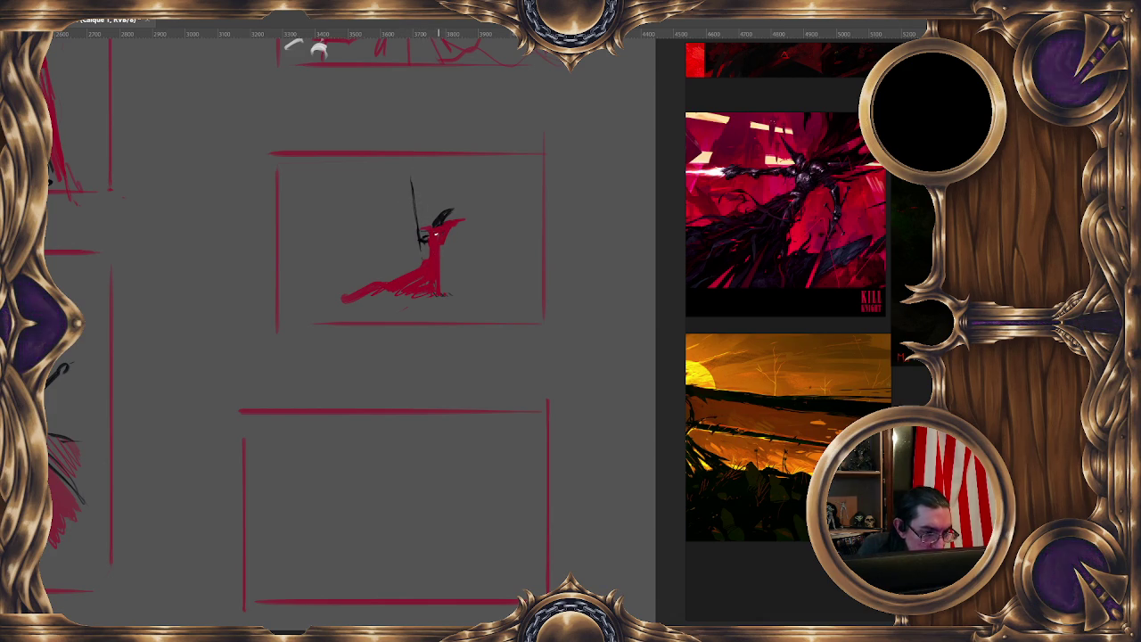
key(bracketleft)
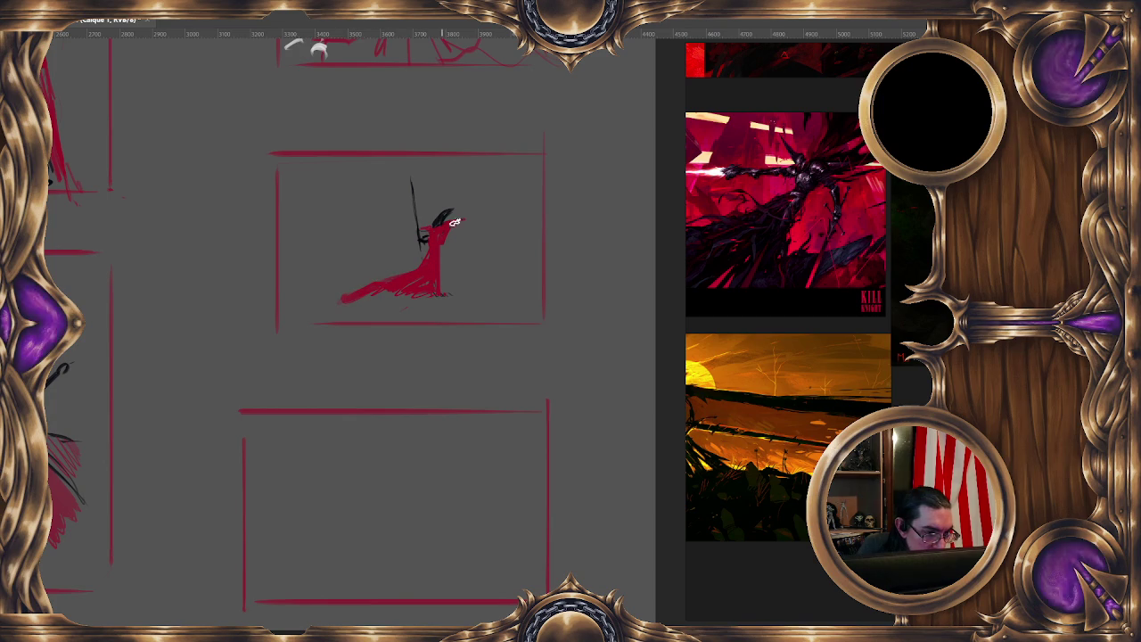
With a larger brush, paint curved grey strokes to the figure's upper right
key(bracketright)
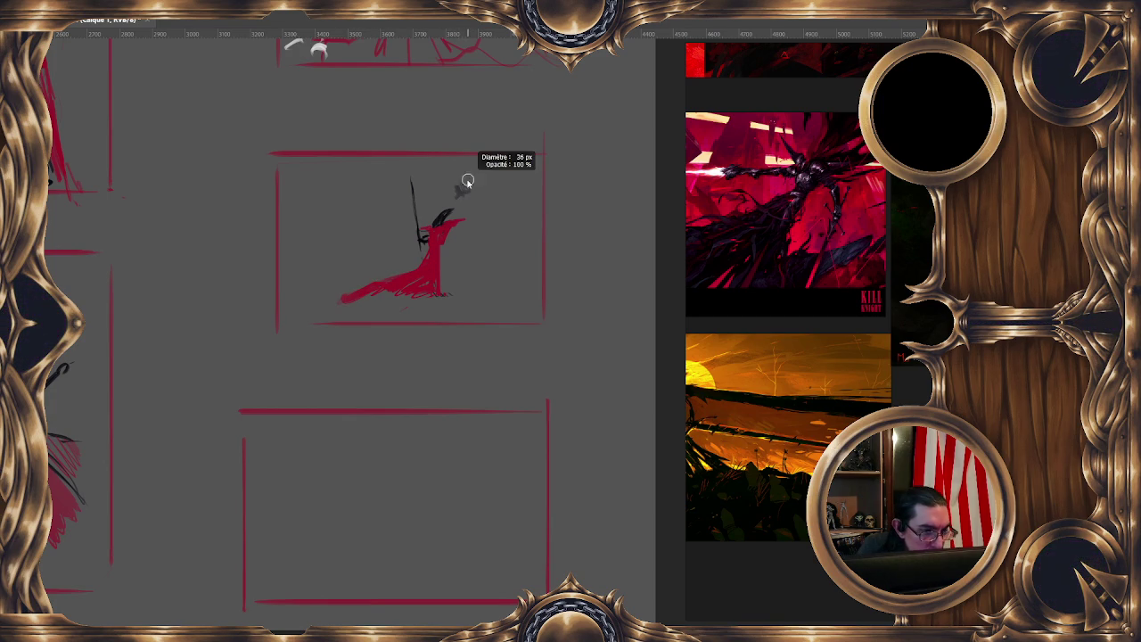
mouse_move(509, 152)
mouse_down()
mouse_move(459, 190)
mouse_move(502, 202)
mouse_move(529, 226)
mouse_move(561, 204)
mouse_move(509, 162)
mouse_move(502, 207)
mouse_move(542, 196)
mouse_move(517, 163)
mouse_up()
key(e)
drag(461, 187, 523, 154)
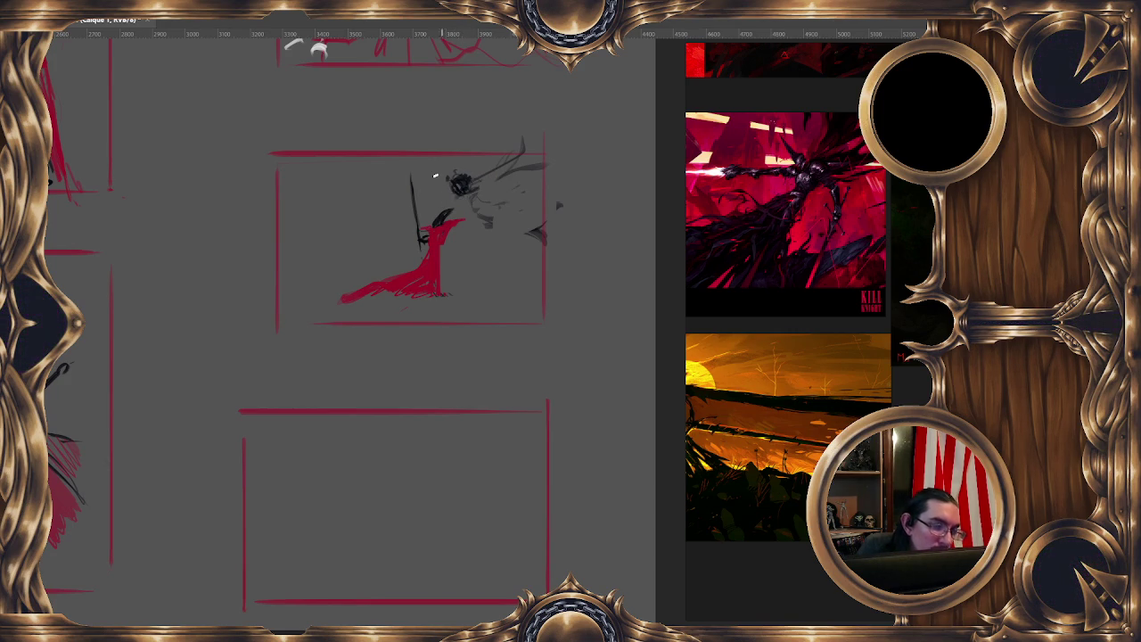
Build up darker grey and black strokes right of the red figure's head
drag(487, 173, 519, 155)
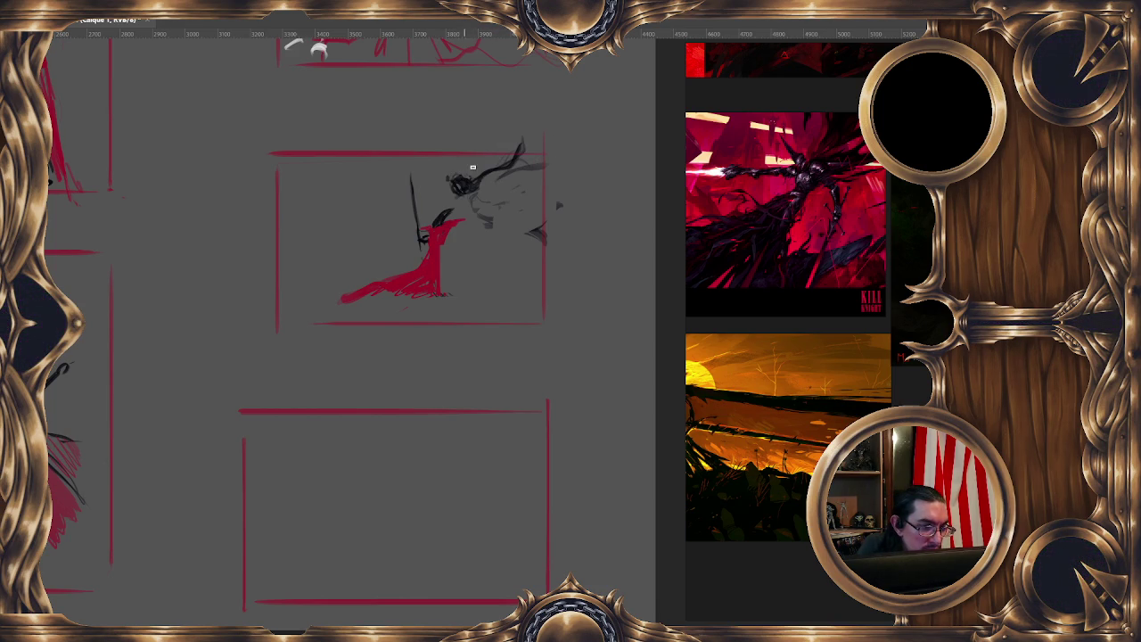
mouse_move(467, 182)
mouse_down()
mouse_move(533, 178)
mouse_move(509, 173)
mouse_move(523, 229)
mouse_move(535, 186)
mouse_move(505, 173)
mouse_move(489, 189)
mouse_move(515, 232)
mouse_up()
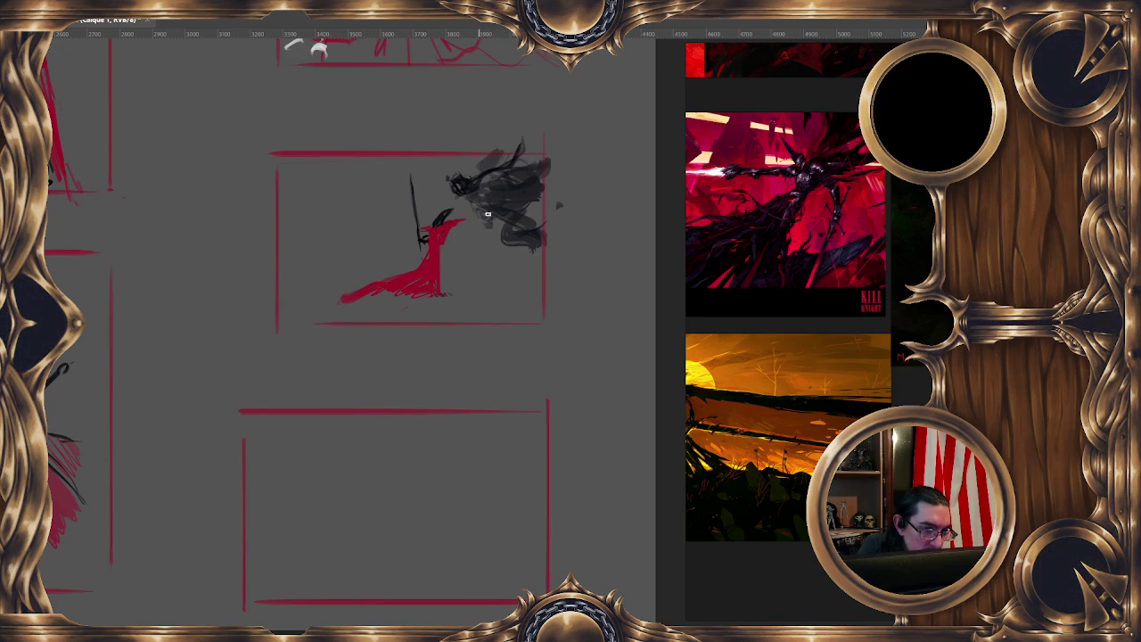
drag(504, 187, 471, 198)
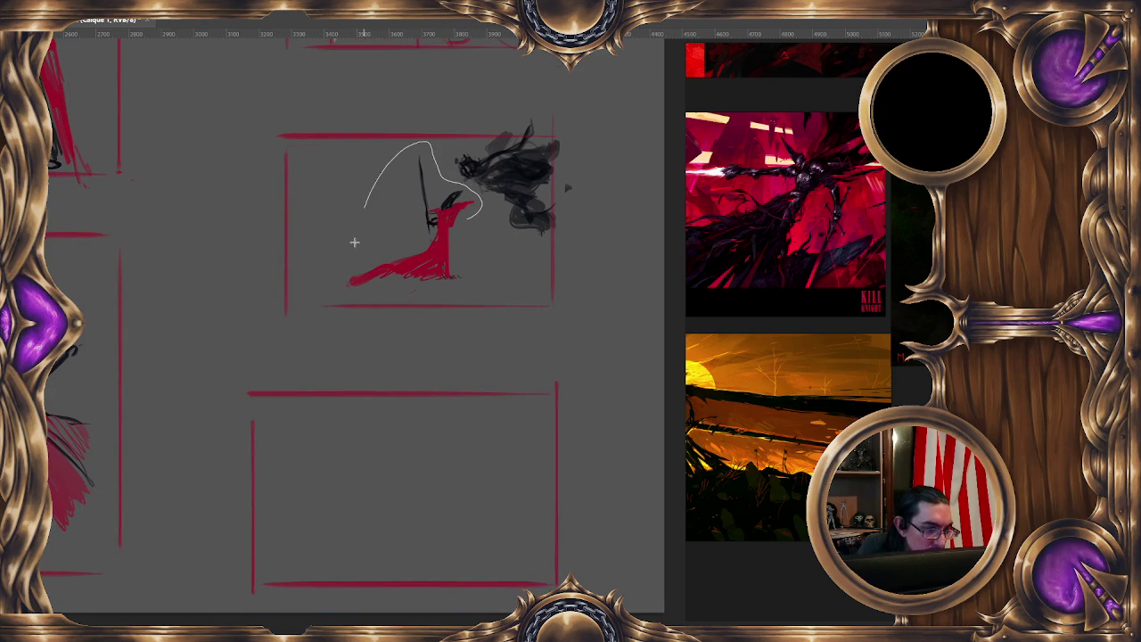
drag(446, 181, 481, 183)
Free-transform the lassoed red figure to shift it toward the dark figure
right_click(440, 218)
click(472, 333)
mouse_move(482, 254)
mouse_down()
mouse_move(503, 241)
mouse_move(456, 252)
mouse_move(461, 266)
mouse_up()
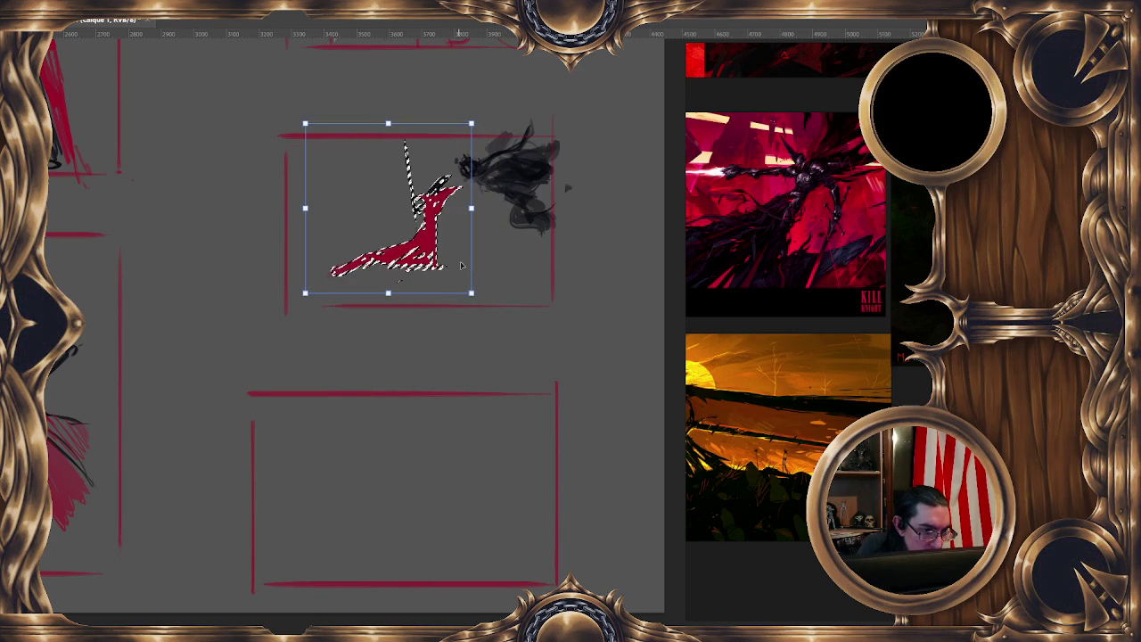
key(b)
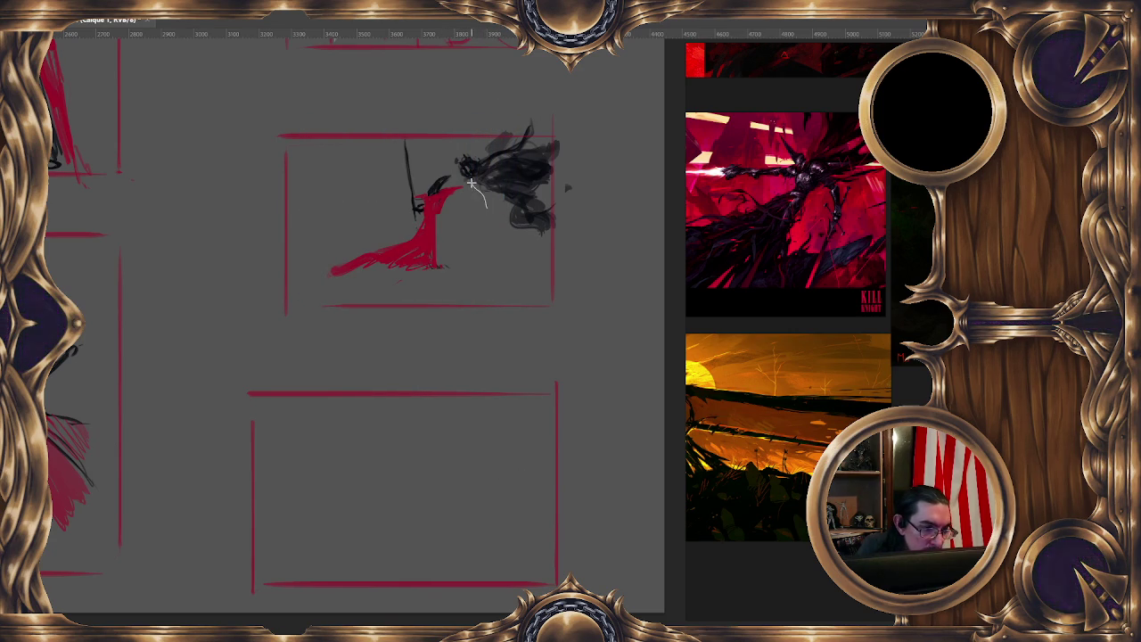
Lasso the dark smoky strokes and rotate them slightly with Free Transform
drag(517, 271, 514, 269)
right_click(504, 203)
click(586, 330)
mouse_move(553, 222)
mouse_down()
mouse_move(548, 240)
mouse_move(580, 223)
mouse_move(572, 231)
mouse_move(562, 214)
mouse_up()
key(Return)
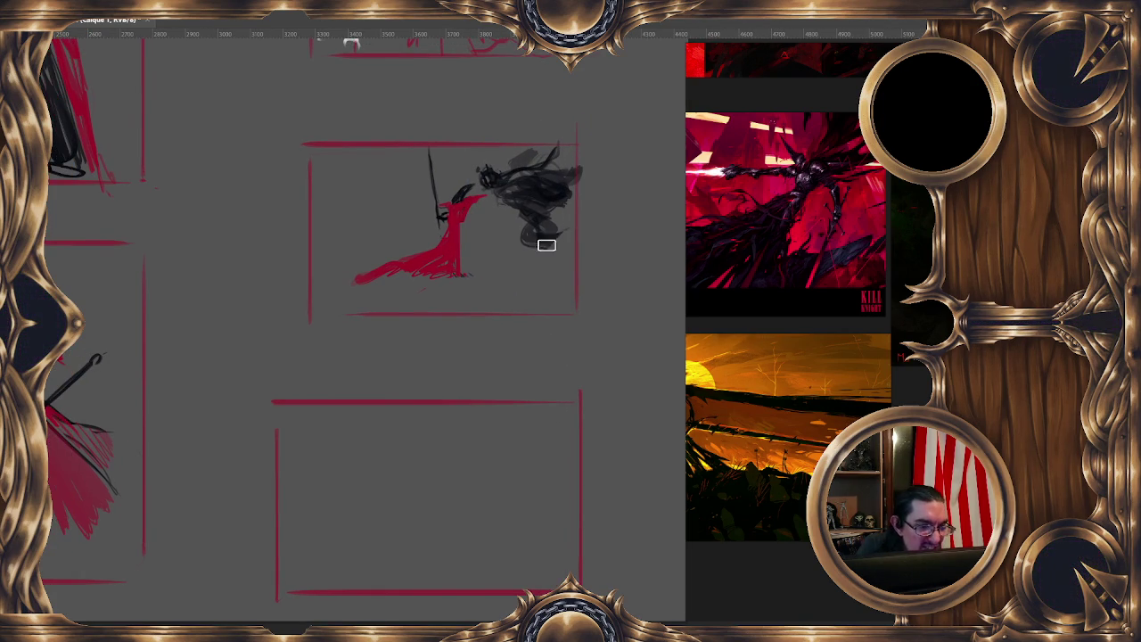
Paint a sweeping black cloak under the red cape, extending the cape's edge in red
mouse_move(353, 294)
mouse_down()
mouse_move(546, 224)
mouse_move(344, 310)
mouse_move(408, 257)
mouse_up()
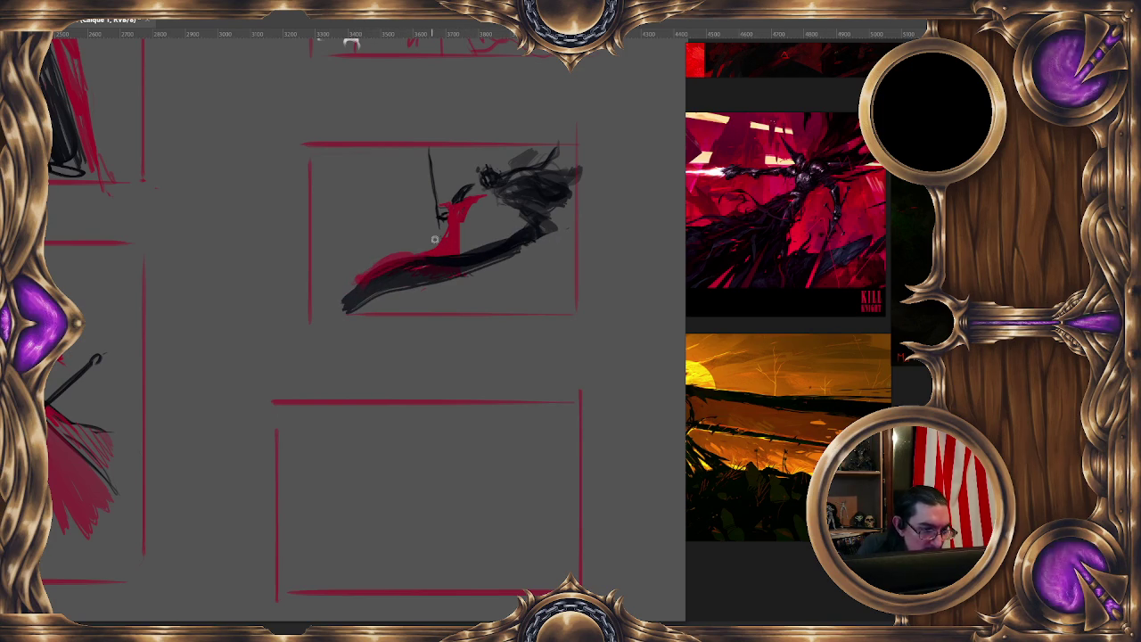
drag(314, 282, 460, 247)
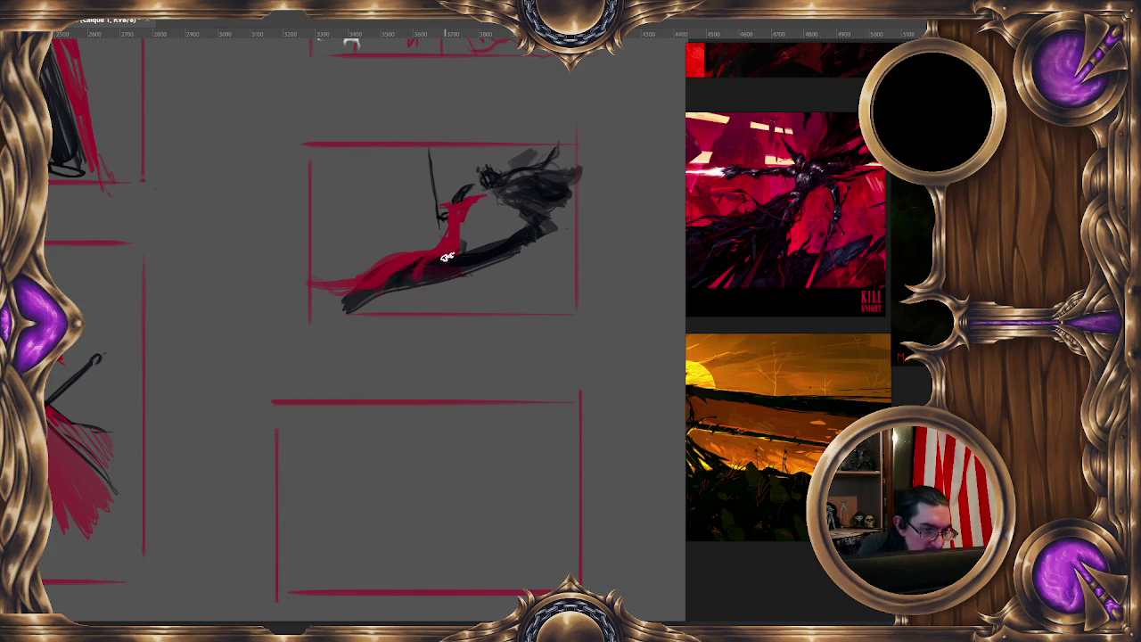
mouse_move(439, 266)
mouse_down()
mouse_move(362, 301)
mouse_move(517, 273)
mouse_move(428, 249)
mouse_move(309, 268)
mouse_move(544, 210)
mouse_move(526, 285)
mouse_move(554, 228)
mouse_move(522, 306)
mouse_move(420, 306)
mouse_move(453, 293)
mouse_move(439, 252)
mouse_move(455, 263)
mouse_move(499, 237)
mouse_move(393, 299)
mouse_up()
key(x)
mouse_move(462, 221)
mouse_down()
mouse_move(466, 252)
mouse_move(421, 270)
mouse_move(410, 304)
mouse_up()
drag(445, 263, 415, 285)
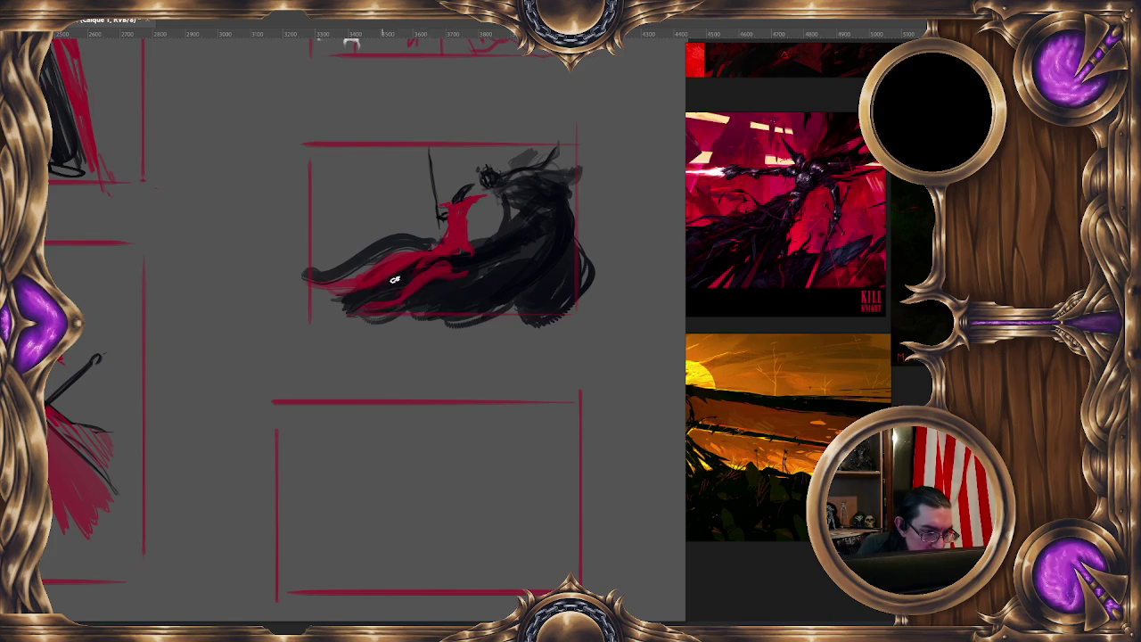
drag(403, 261, 421, 240)
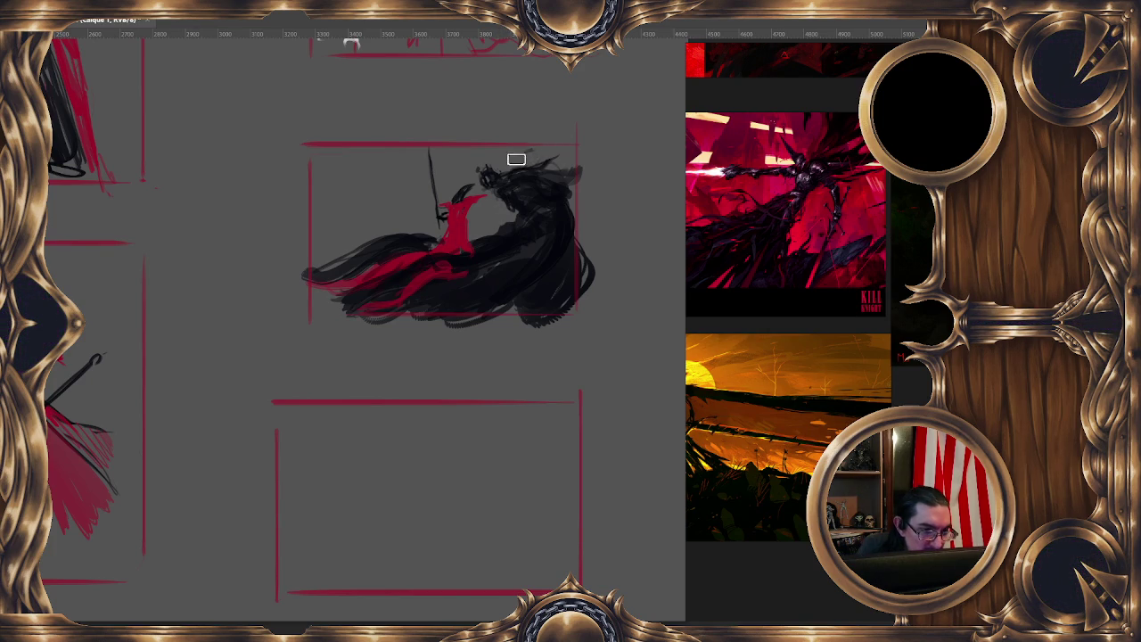
Add spiky dark strokes reaching up and right from the smoky creature
drag(544, 151, 580, 207)
drag(535, 174, 596, 133)
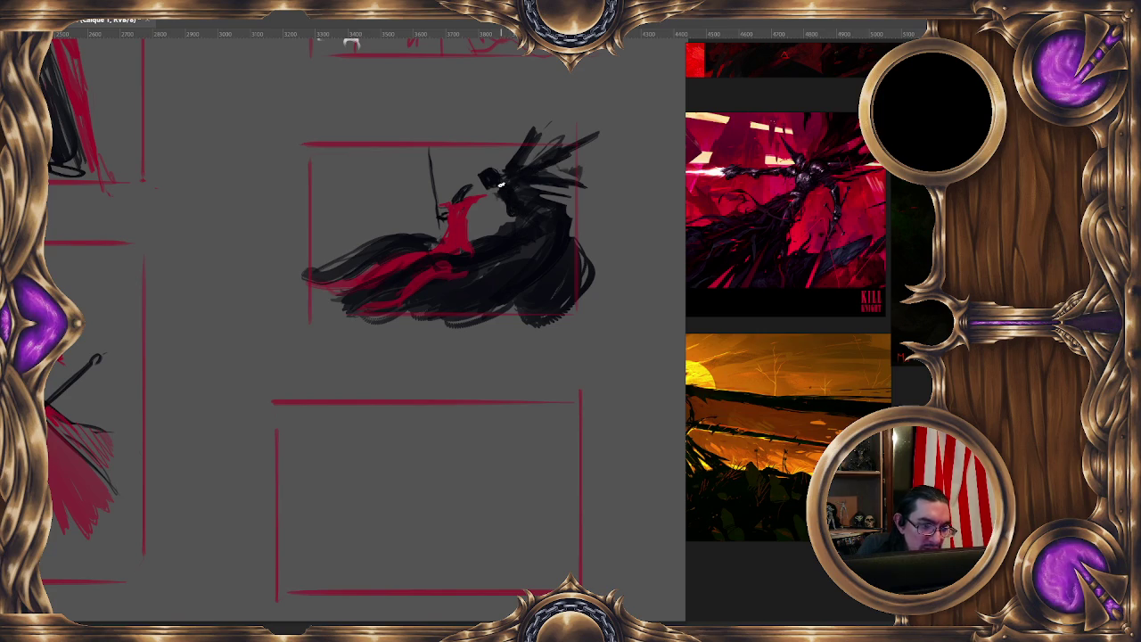
scroll(601, 201, down, 5)
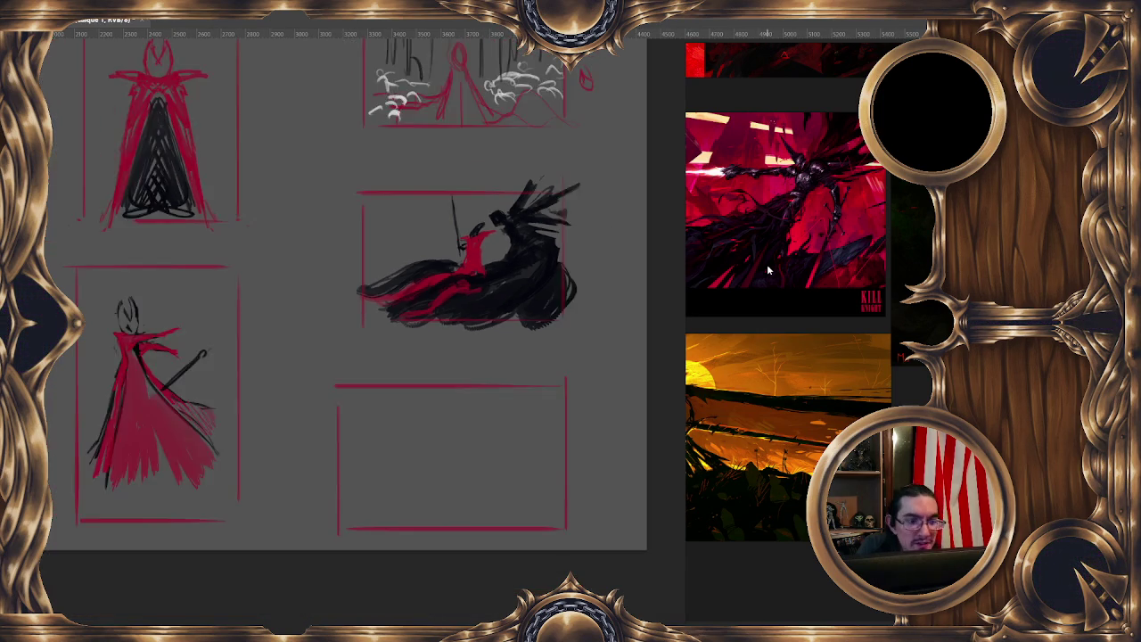
Pan and zoom across the mirrored page to bring the cloaked-figure thumbnail into view
drag(288, 410, 583, 400)
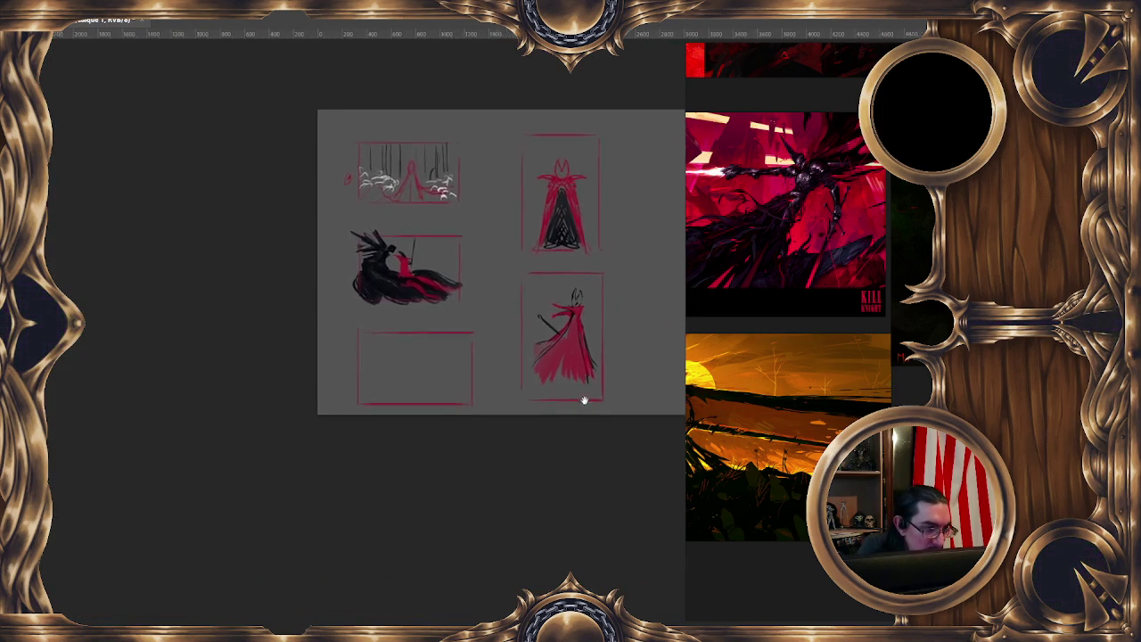
scroll(583, 400, up, 2)
scroll(453, 336, up, 3)
scroll(365, 247, down, 2)
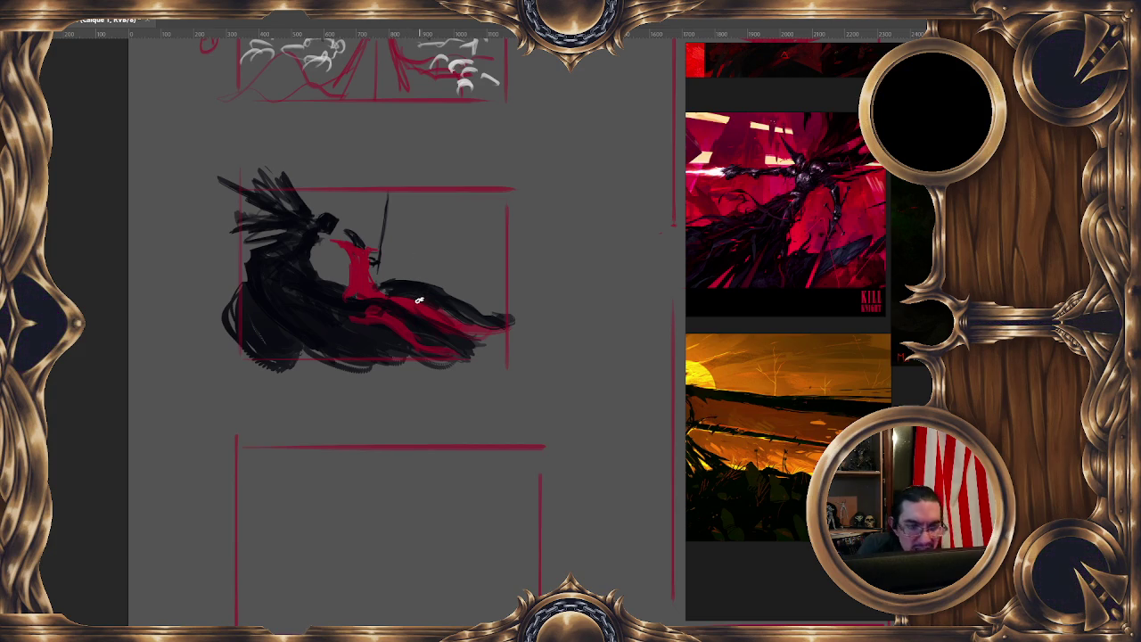
Paint light grey cloud puffs along the cloak's upper edge behind the red figure
drag(428, 325, 438, 372)
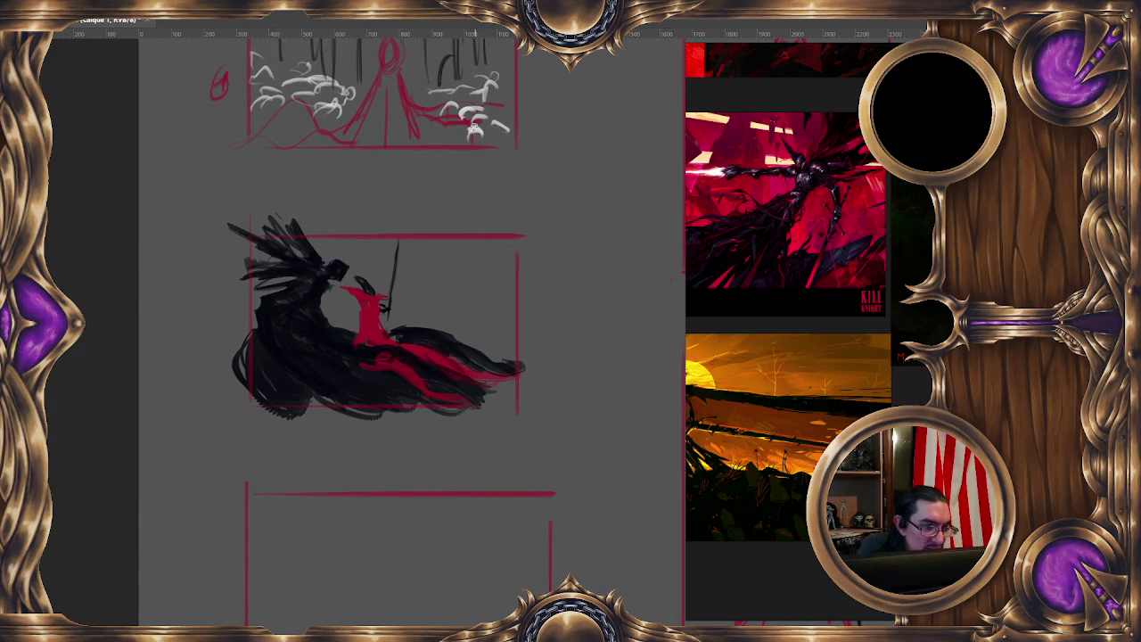
drag(484, 297, 472, 229)
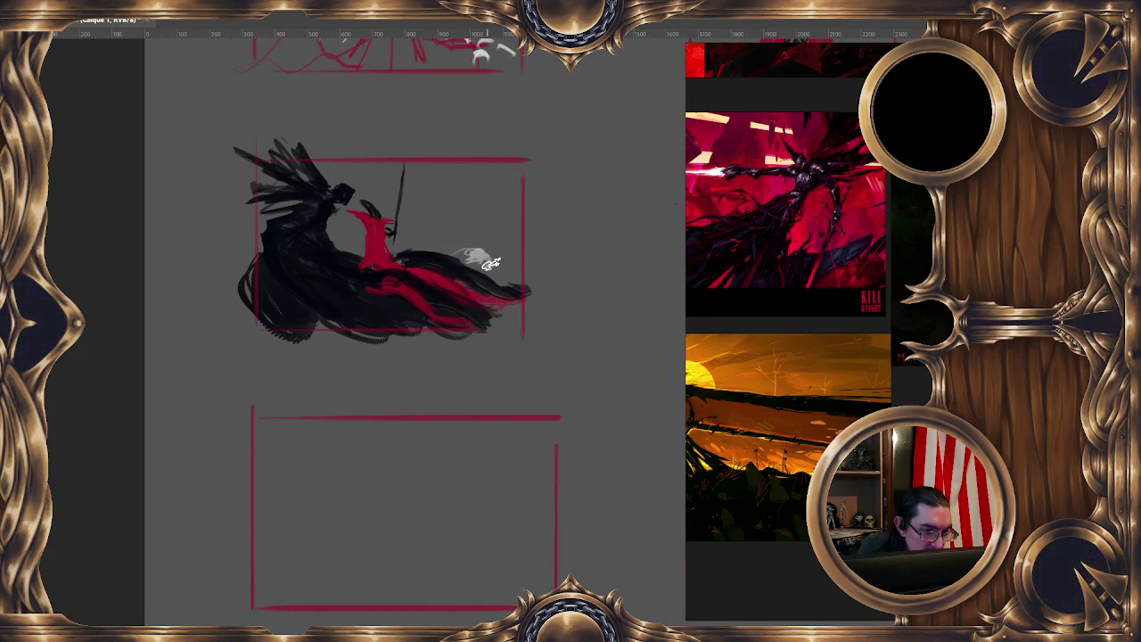
drag(513, 258, 425, 246)
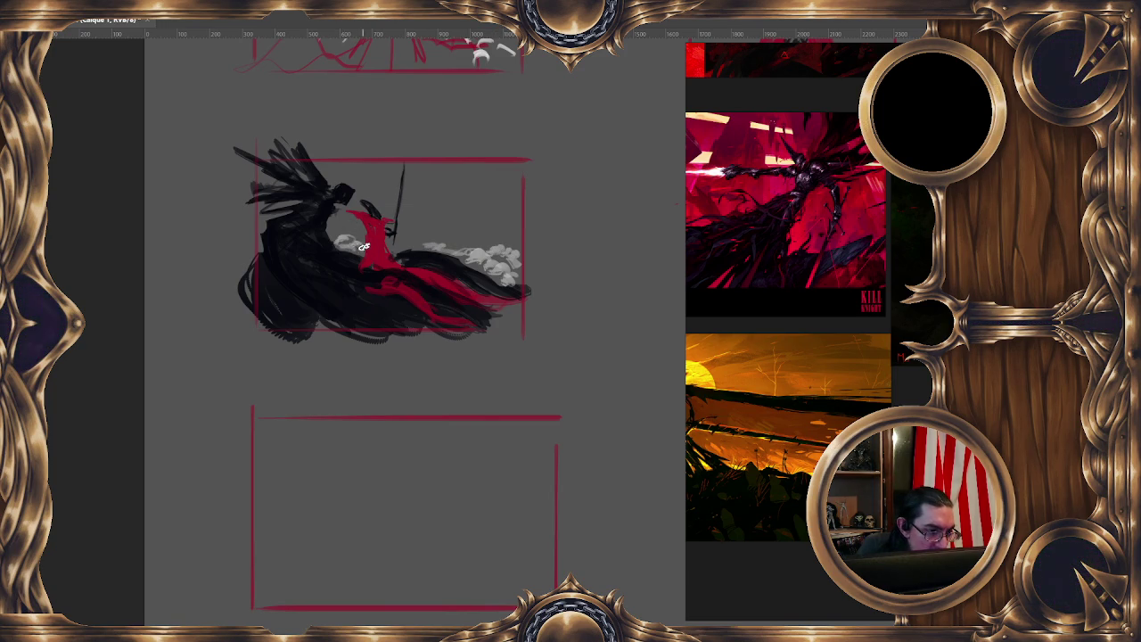
drag(364, 247, 489, 239)
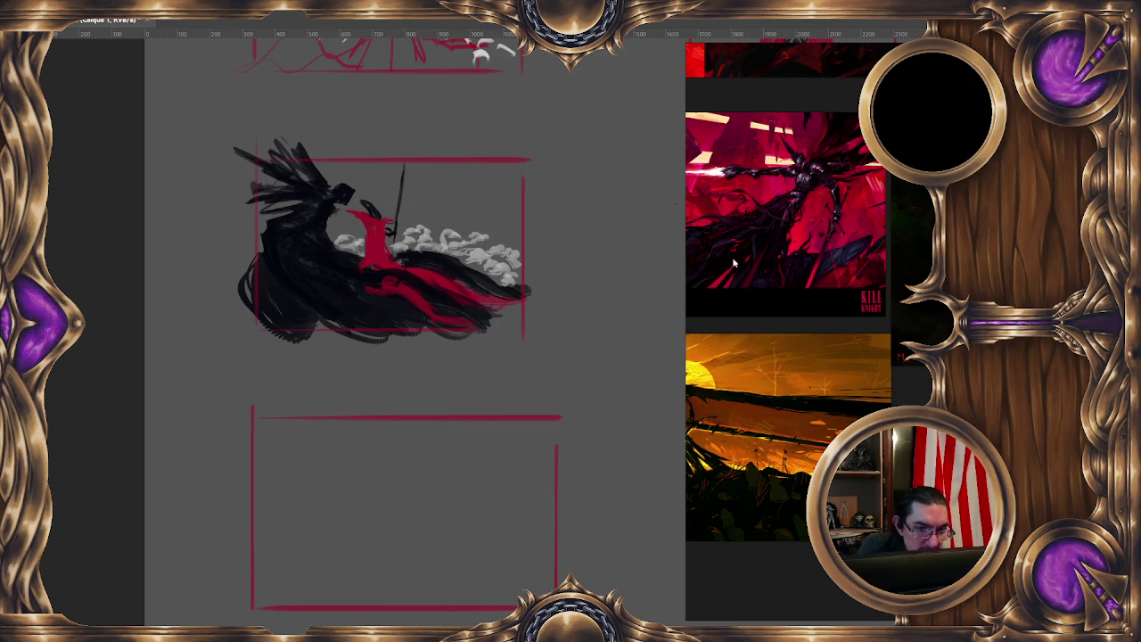
scroll(821, 380, down, 3)
scroll(889, 295, up, 3)
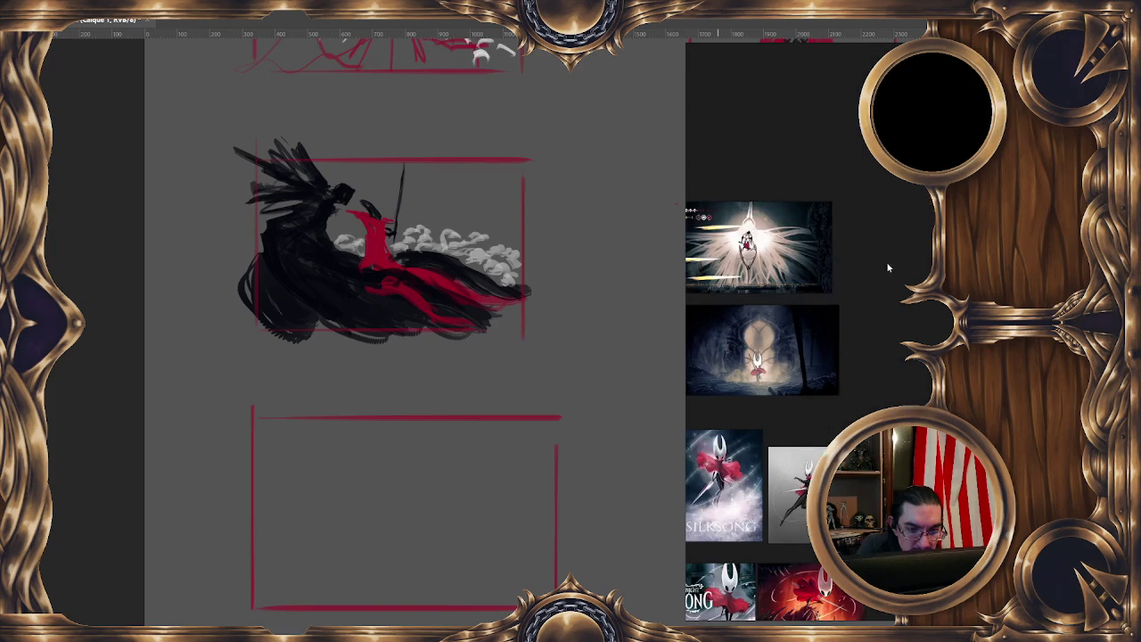
Zoom into the Silksong reference images on the PureRef board, then zoom back out
scroll(886, 262, up, 2)
scroll(900, 304, up, 2)
scroll(900, 304, up, 2)
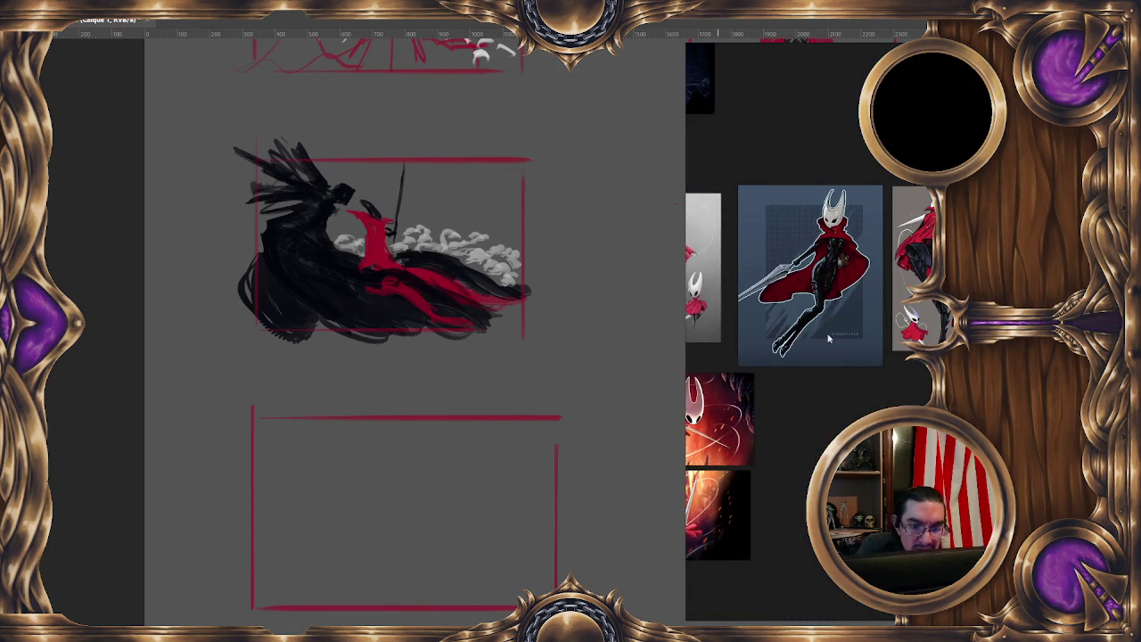
scroll(916, 326, down, 3)
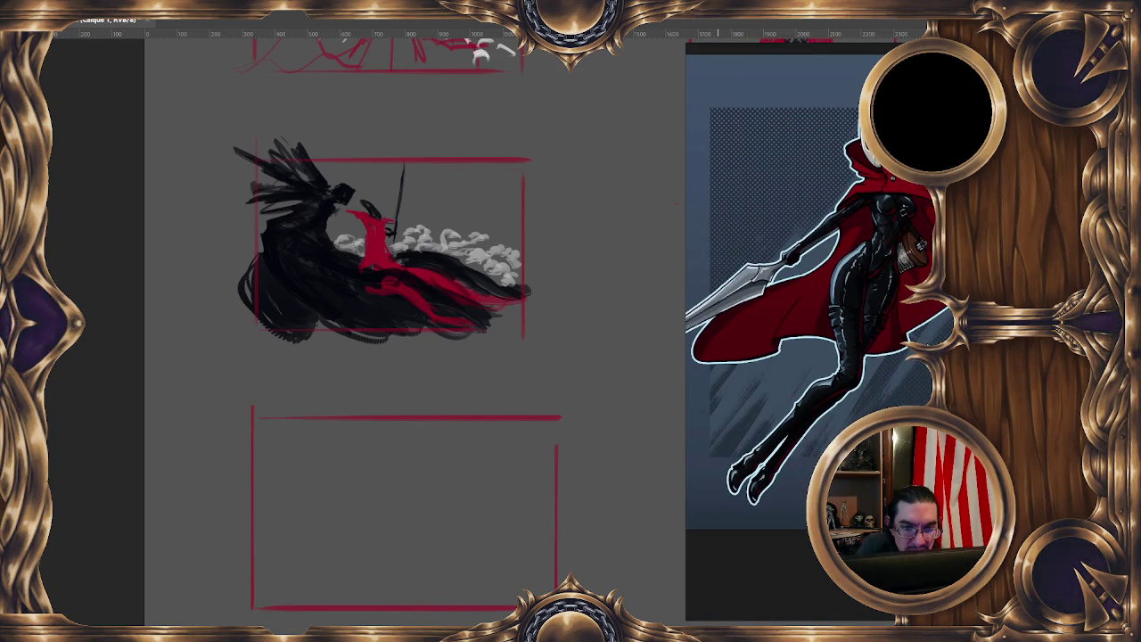
scroll(831, 384, down, 2)
scroll(831, 383, down, 2)
scroll(832, 383, down, 1)
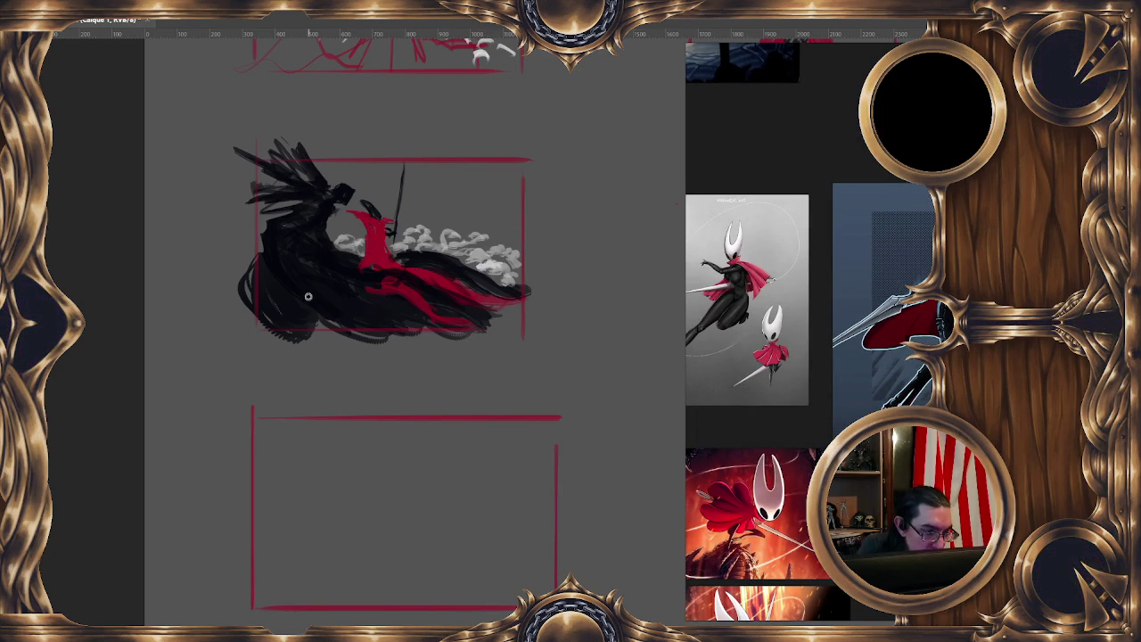
Paint white cloud puffs at the cloak's lower left and extend its spiky black edges leftward
mouse_move(308, 296)
mouse_down()
mouse_move(264, 291)
mouse_move(272, 277)
mouse_move(287, 311)
mouse_move(334, 312)
mouse_move(330, 294)
mouse_move(388, 319)
mouse_move(259, 321)
mouse_move(321, 319)
mouse_move(301, 307)
mouse_up()
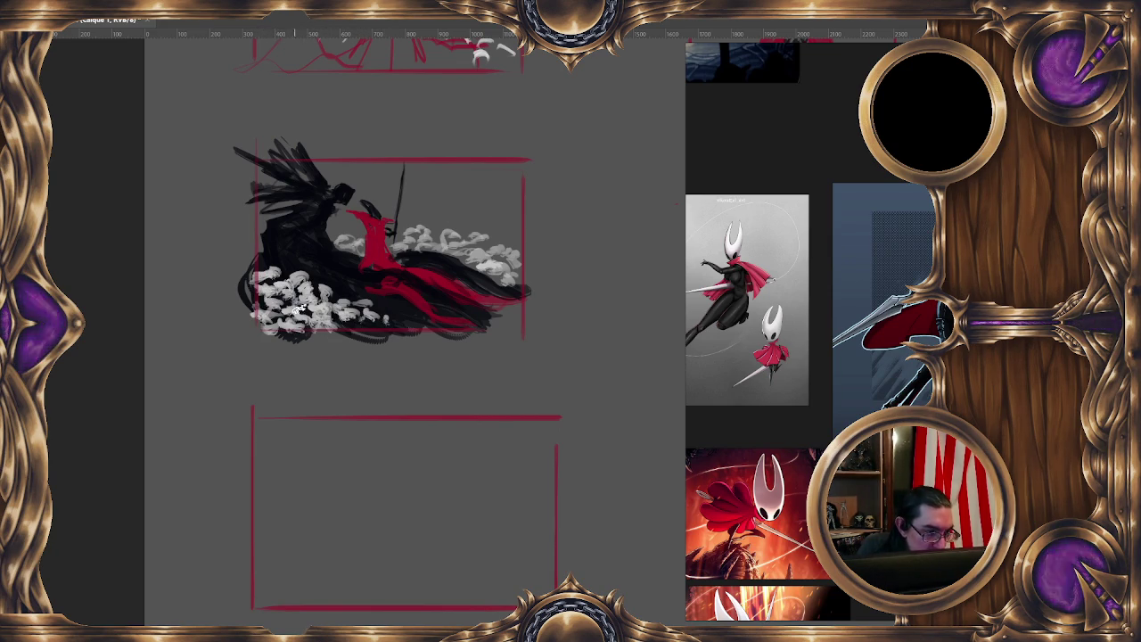
mouse_move(276, 234)
mouse_down()
mouse_move(239, 258)
mouse_move(211, 234)
mouse_up()
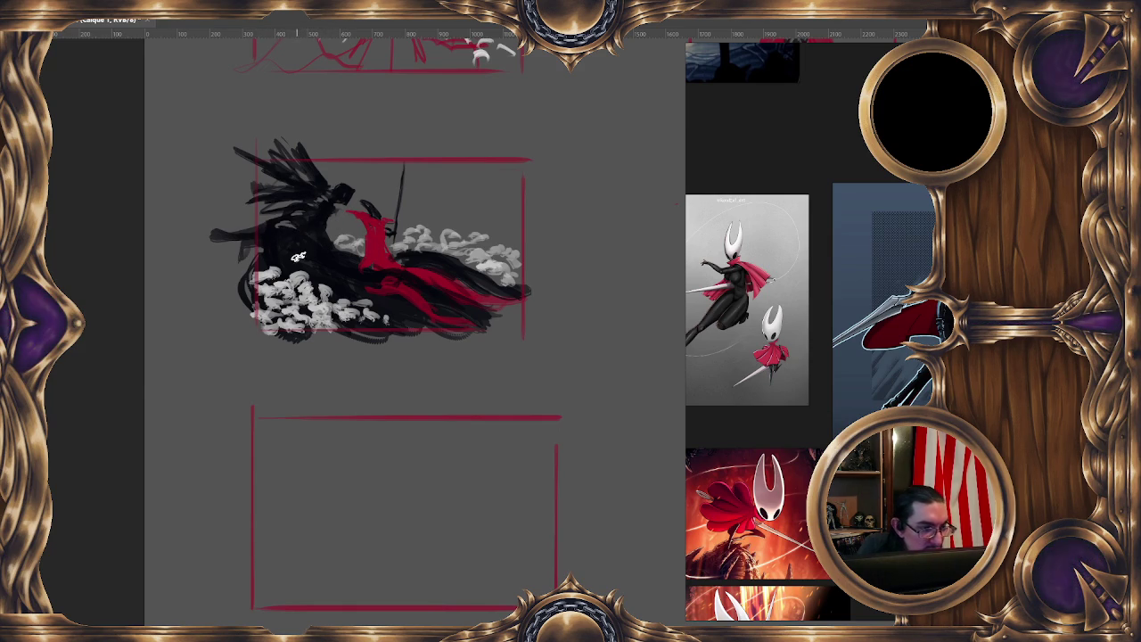
drag(249, 188, 283, 167)
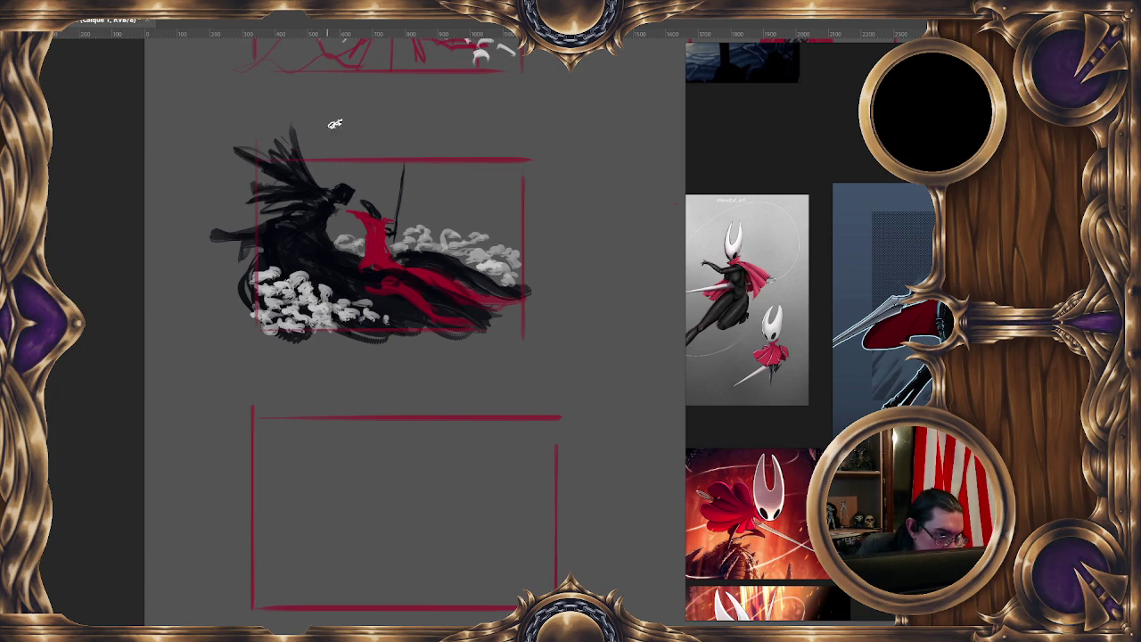
scroll(441, 215, down, 1)
scroll(441, 215, down, 2)
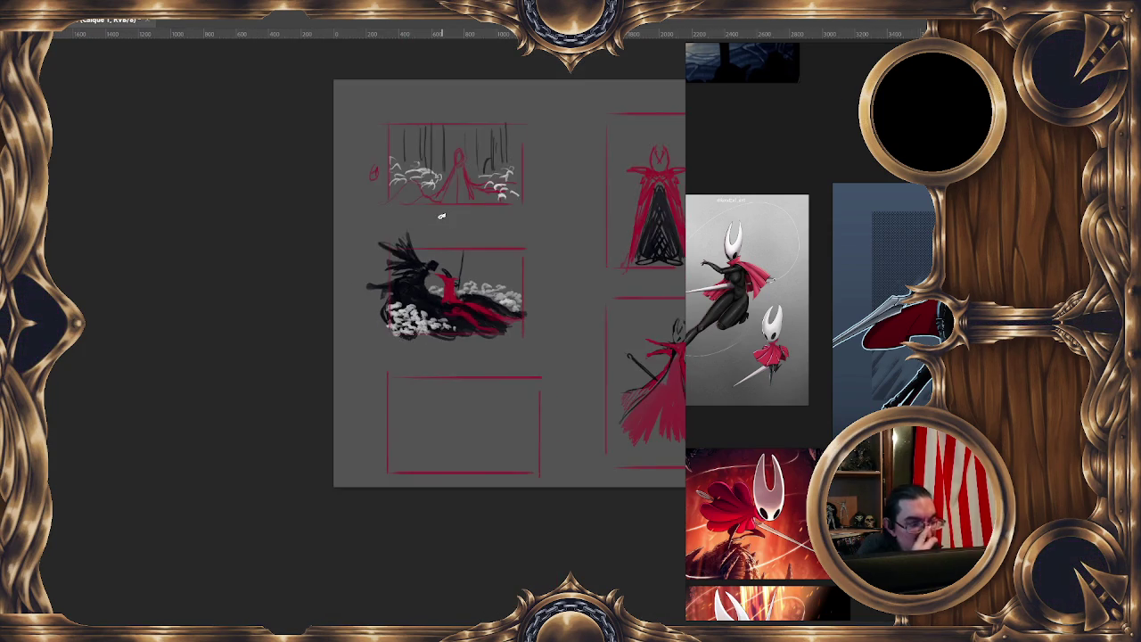
Flip the sketch page canvas horizontally and recentre the view on the mirrored sketches
scroll(442, 215, down, 1)
scroll(441, 215, up, 1)
scroll(441, 214, up, 2)
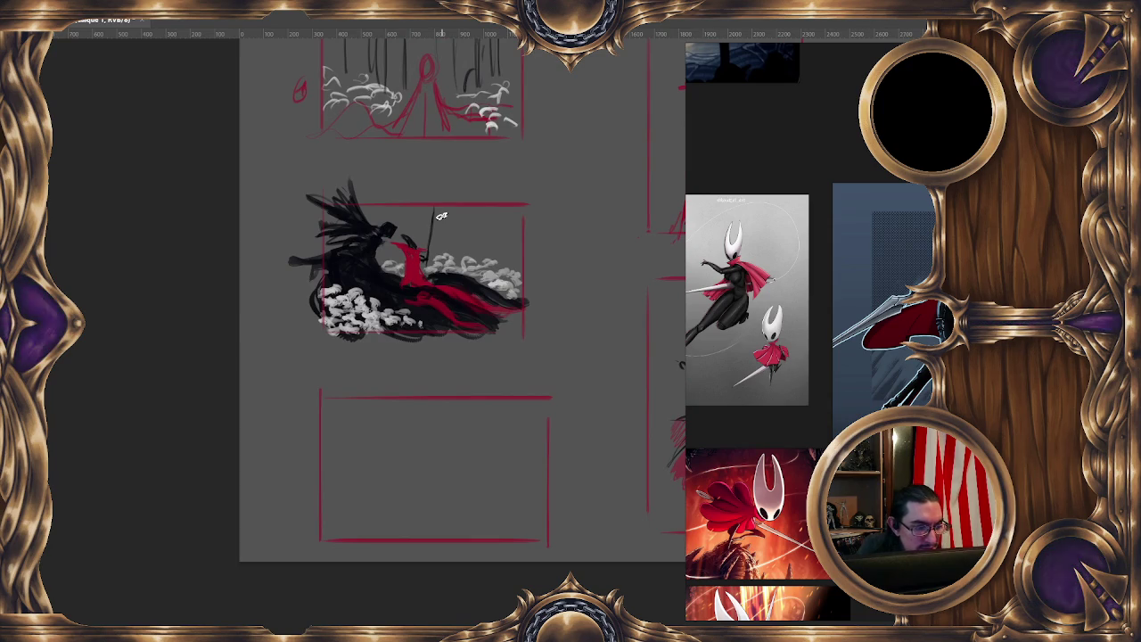
key(Delete)
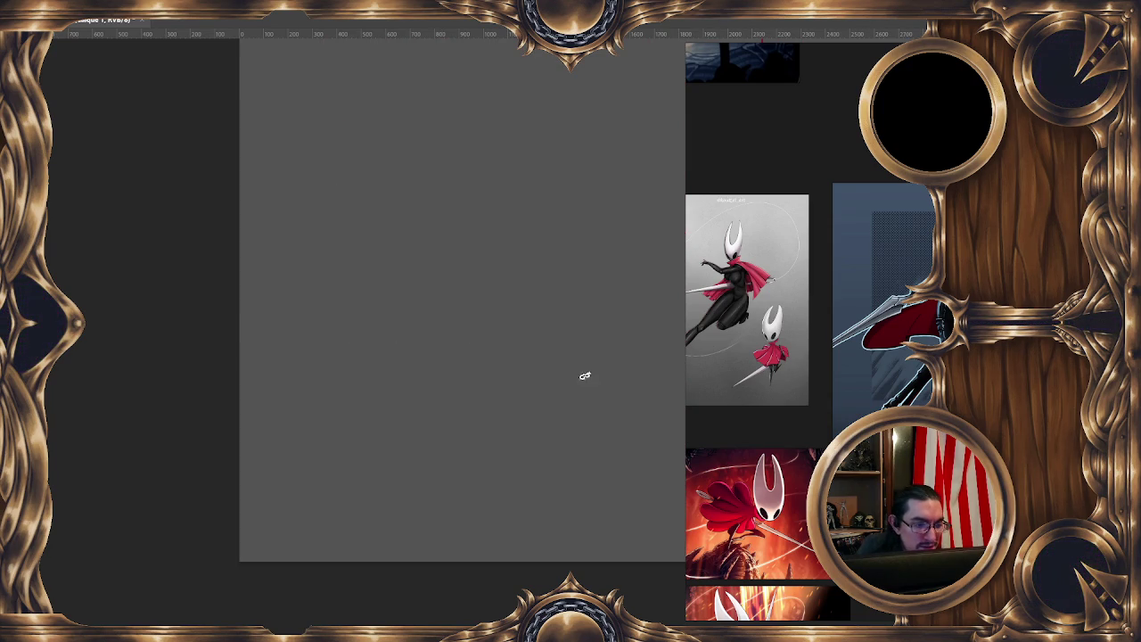
scroll(331, 344, right, 2)
scroll(410, 404, right, 3)
scroll(387, 362, right, 2)
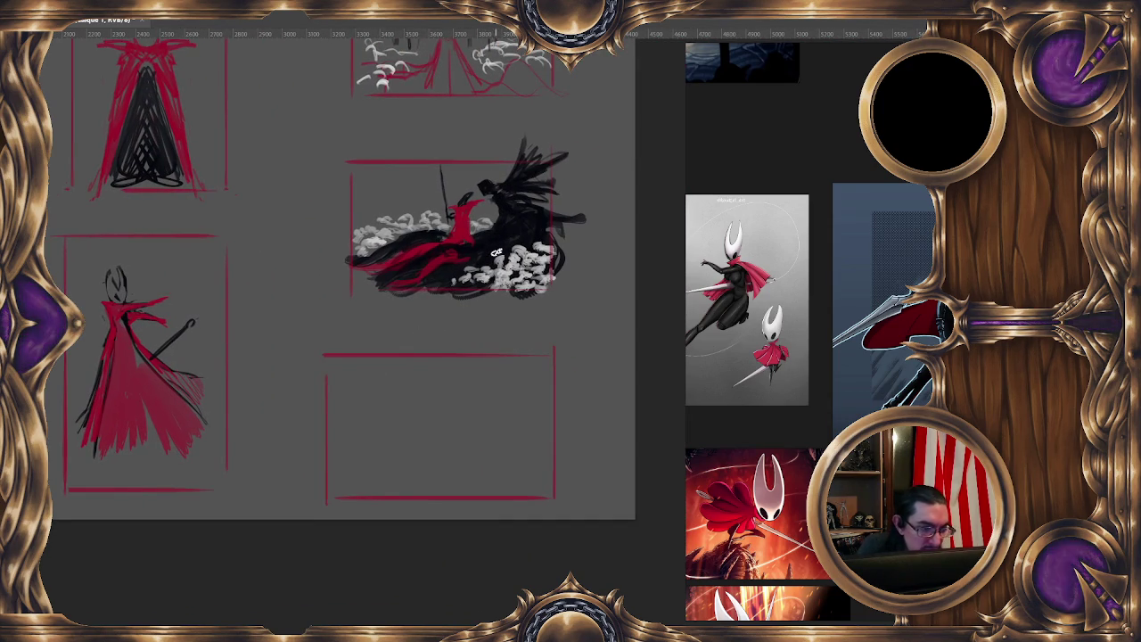
drag(503, 328, 476, 318)
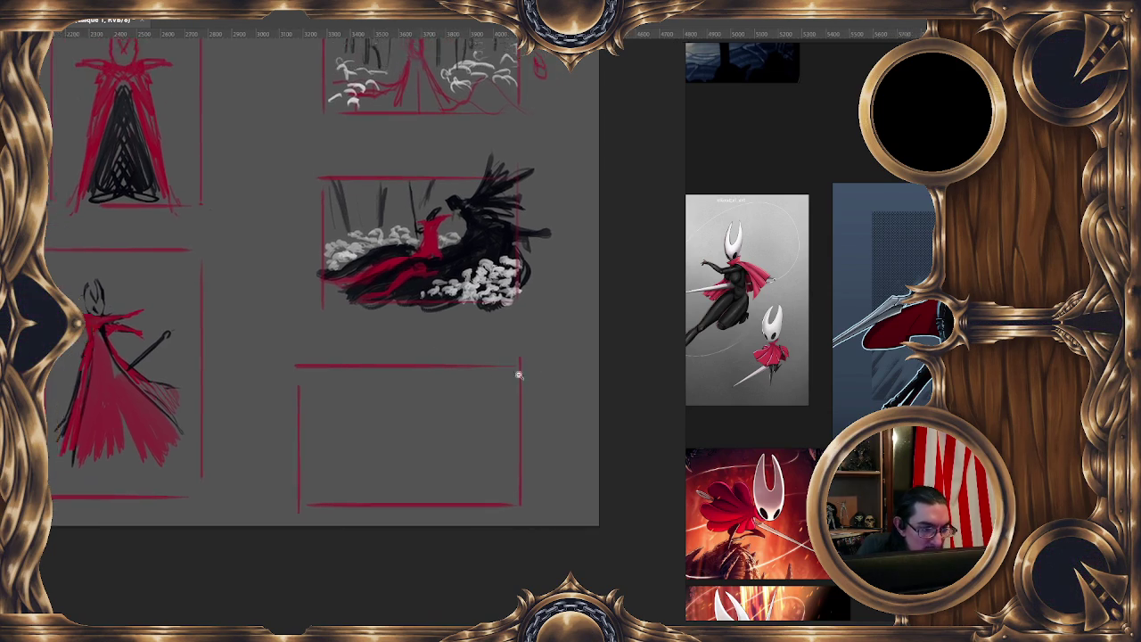
Scroll-zoom the PureRef board until the green-and-red cloaked-figure painting fills the panel
scroll(507, 387, down, 5)
scroll(535, 382, up, 6)
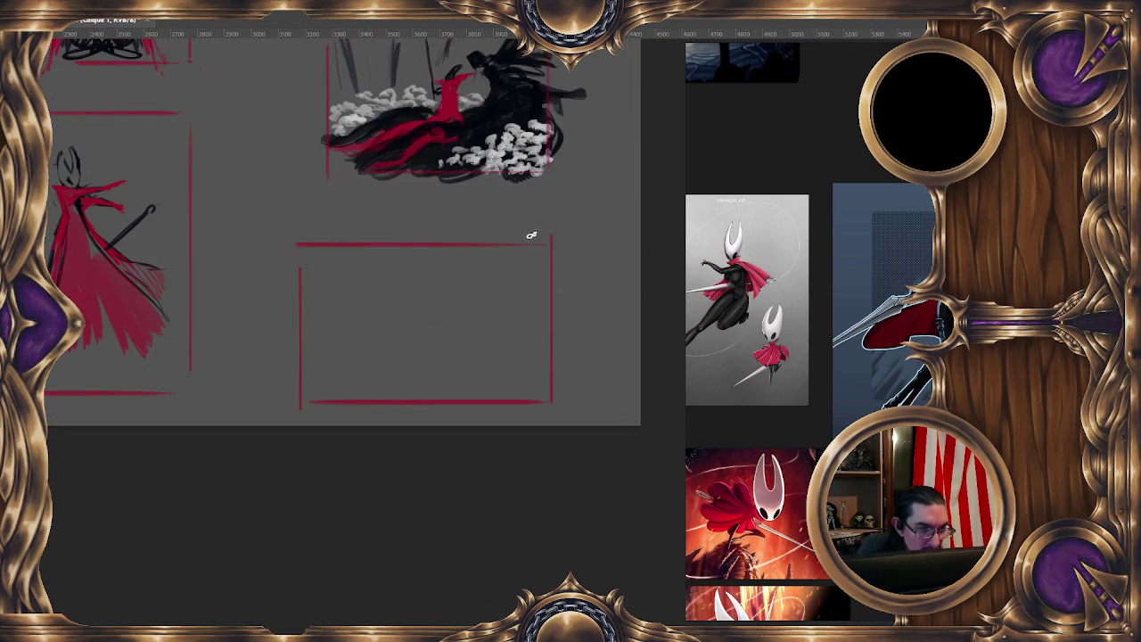
scroll(819, 381, down, 3)
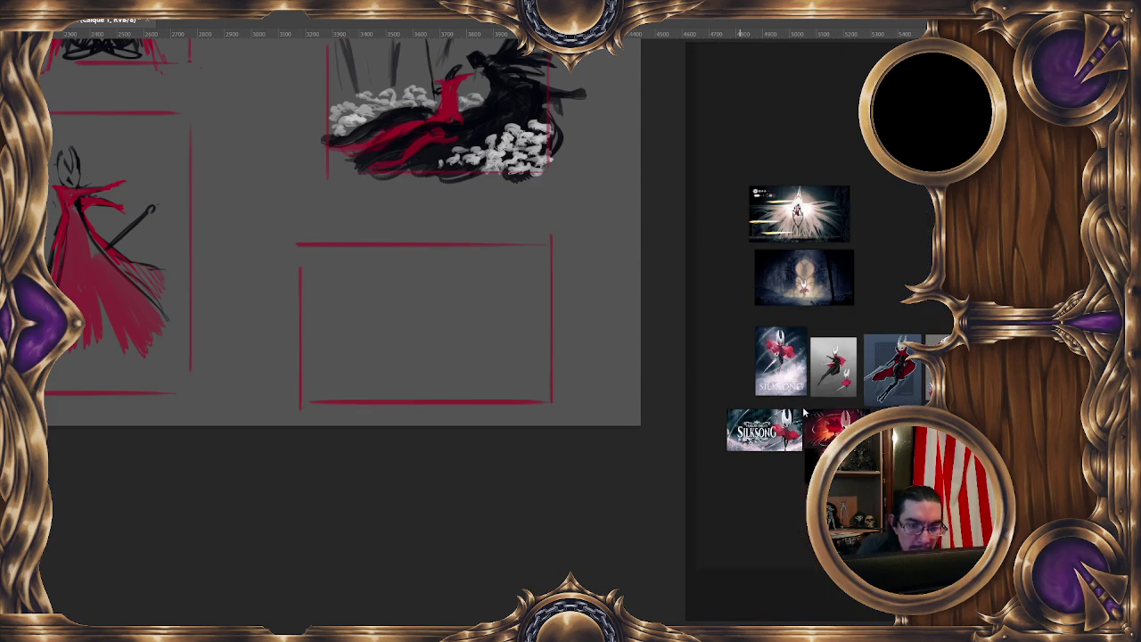
scroll(871, 211, up, 2)
scroll(871, 212, up, 3)
scroll(871, 212, down, 2)
scroll(871, 211, down, 1)
scroll(871, 211, up, 1)
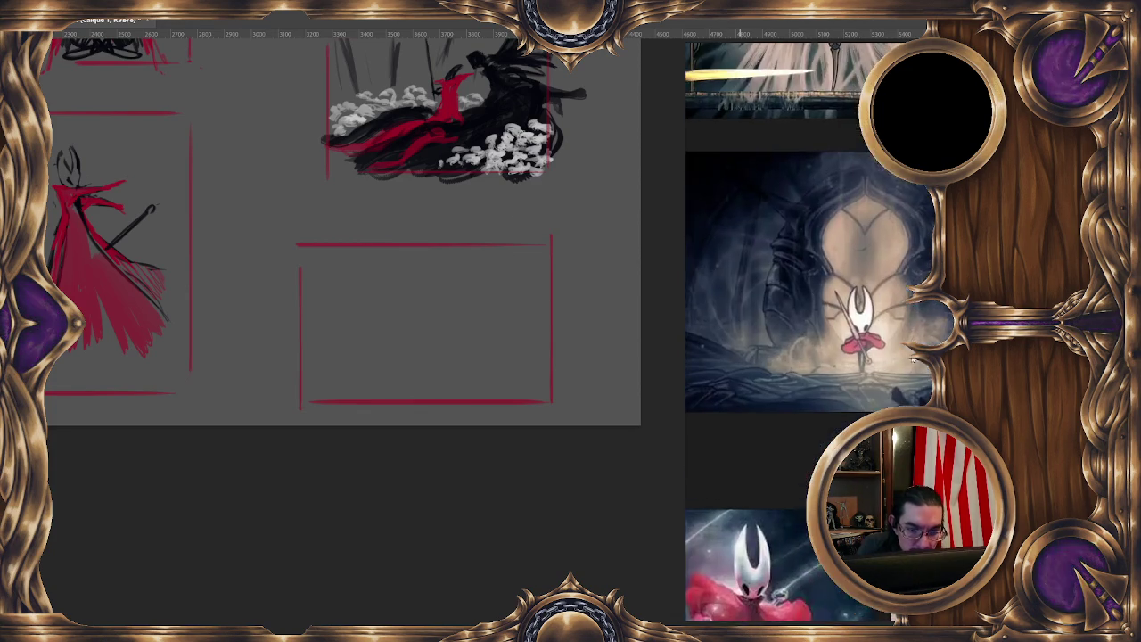
scroll(892, 285, down, 3)
scroll(919, 368, up, 1)
scroll(919, 369, down, 2)
scroll(759, 390, up, 2)
scroll(764, 409, up, 1)
scroll(771, 419, up, 1)
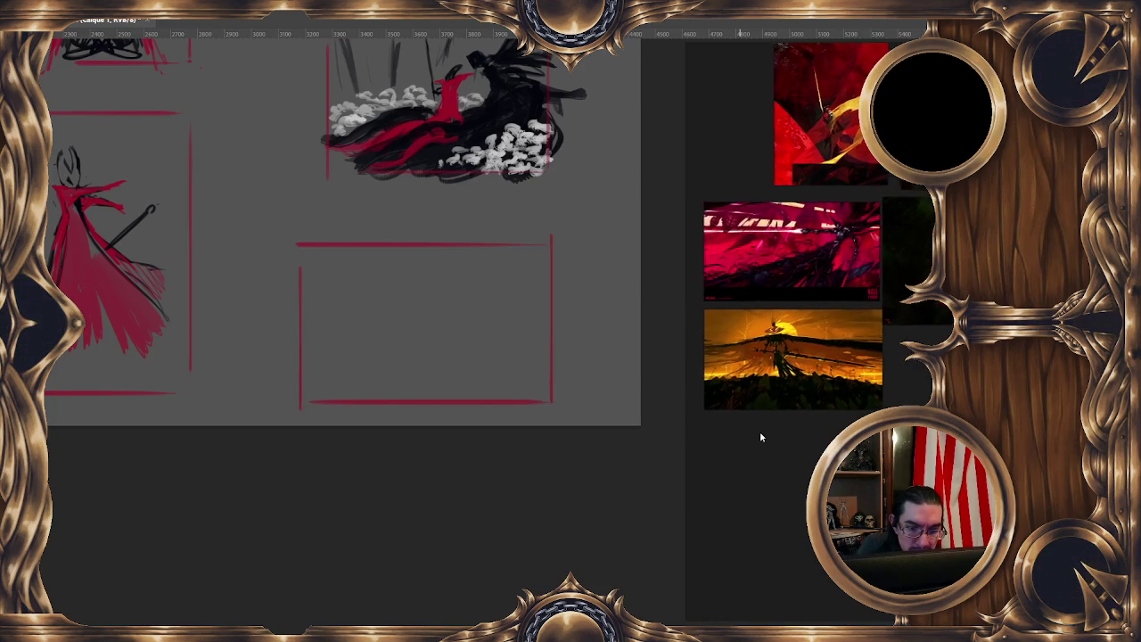
scroll(803, 450, down, 1)
scroll(883, 267, up, 1)
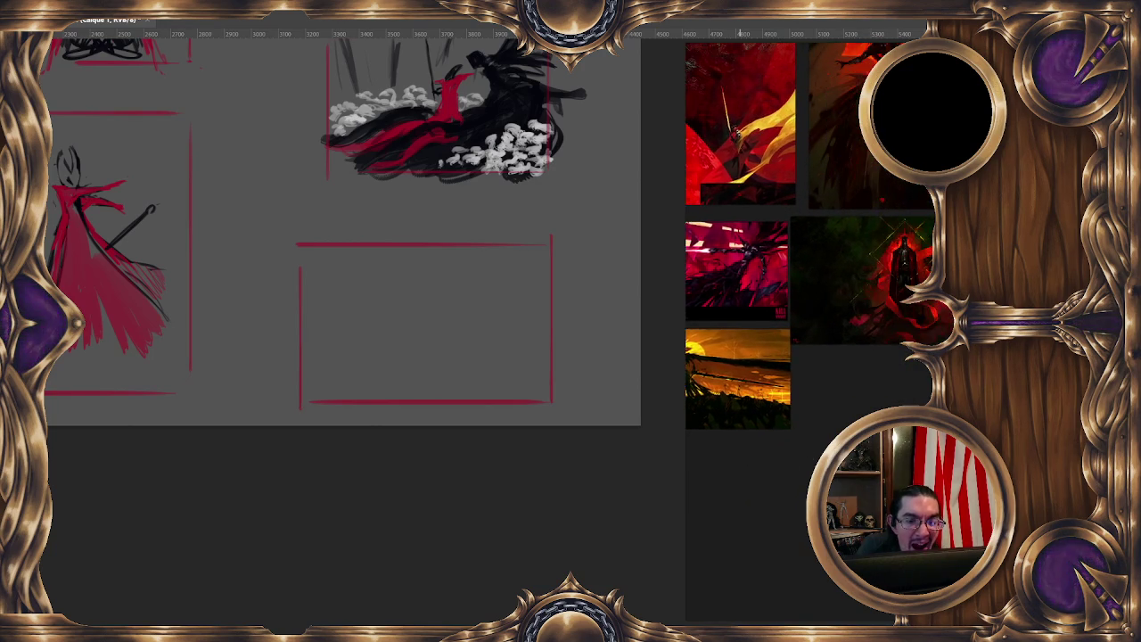
scroll(882, 268, up, 1)
scroll(883, 268, up, 1)
scroll(883, 268, up, 1)
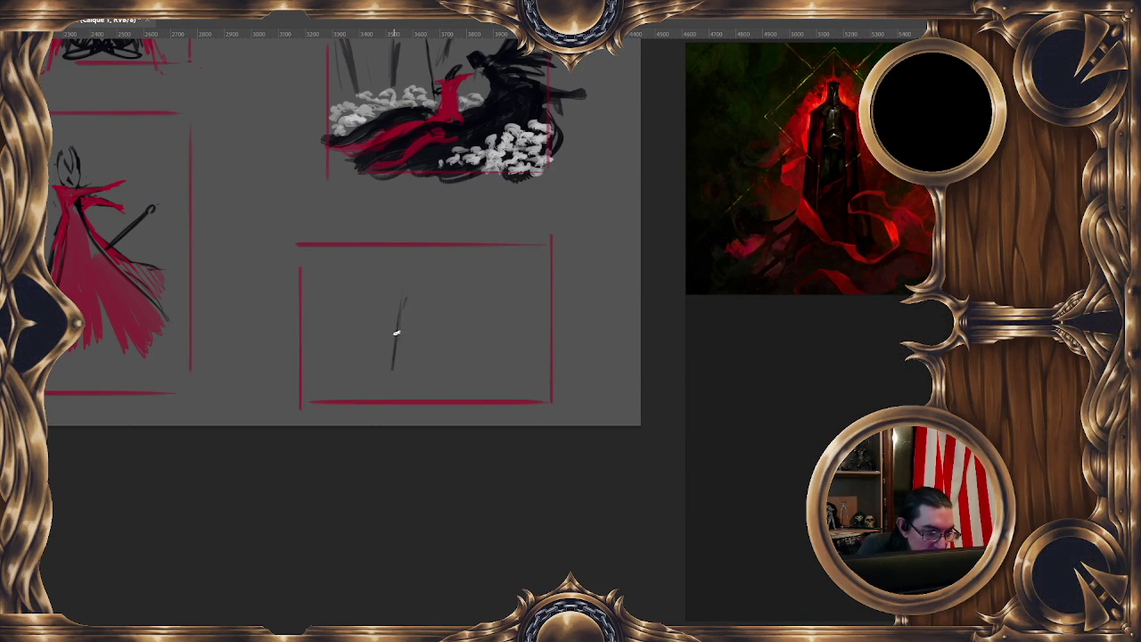
mouse_move(387, 375)
mouse_down()
mouse_move(397, 321)
mouse_move(384, 378)
mouse_move(352, 392)
mouse_up()
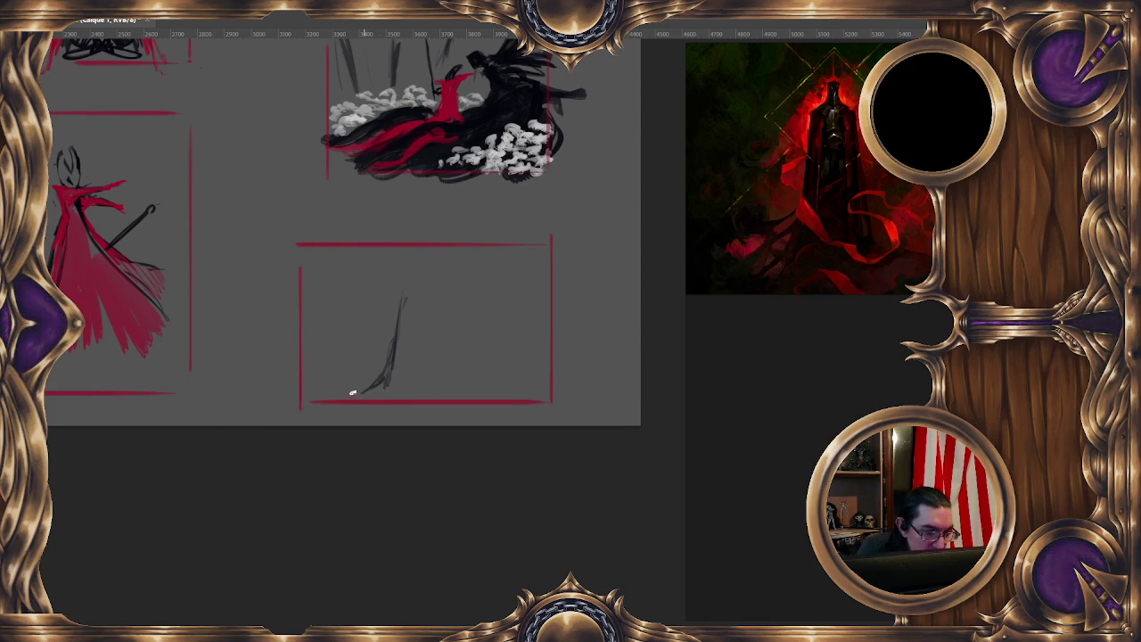
mouse_move(404, 296)
mouse_down()
mouse_move(423, 291)
mouse_move(481, 410)
mouse_up()
mouse_move(473, 391)
mouse_down()
mouse_move(449, 379)
mouse_move(462, 401)
mouse_up()
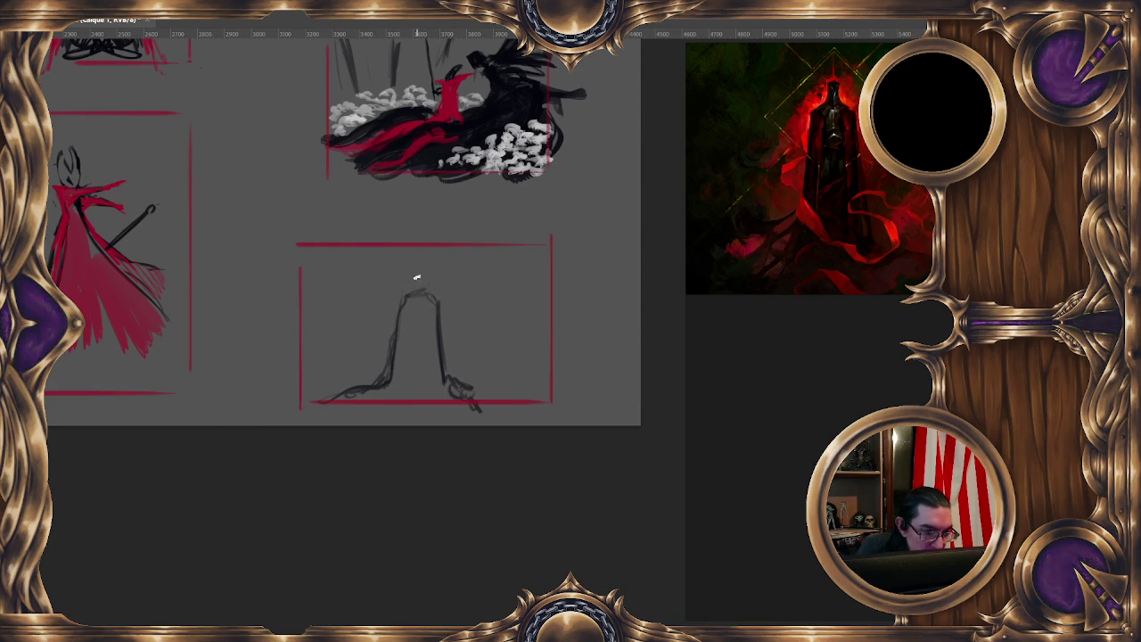
drag(422, 275, 417, 284)
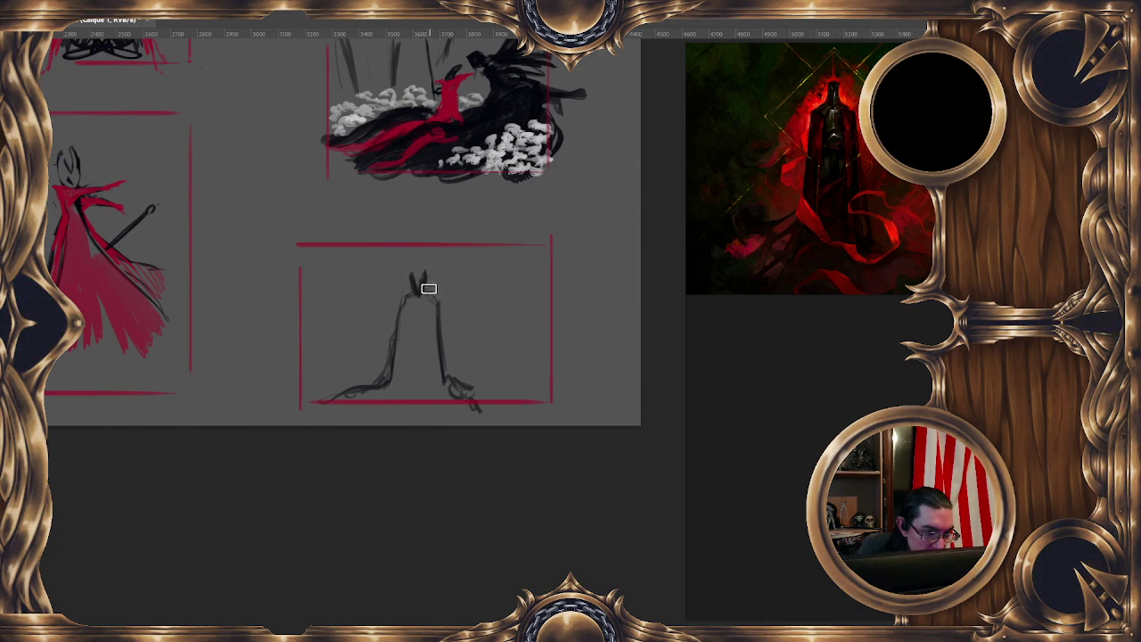
key(ctrl+z)
key(ctrl+z)
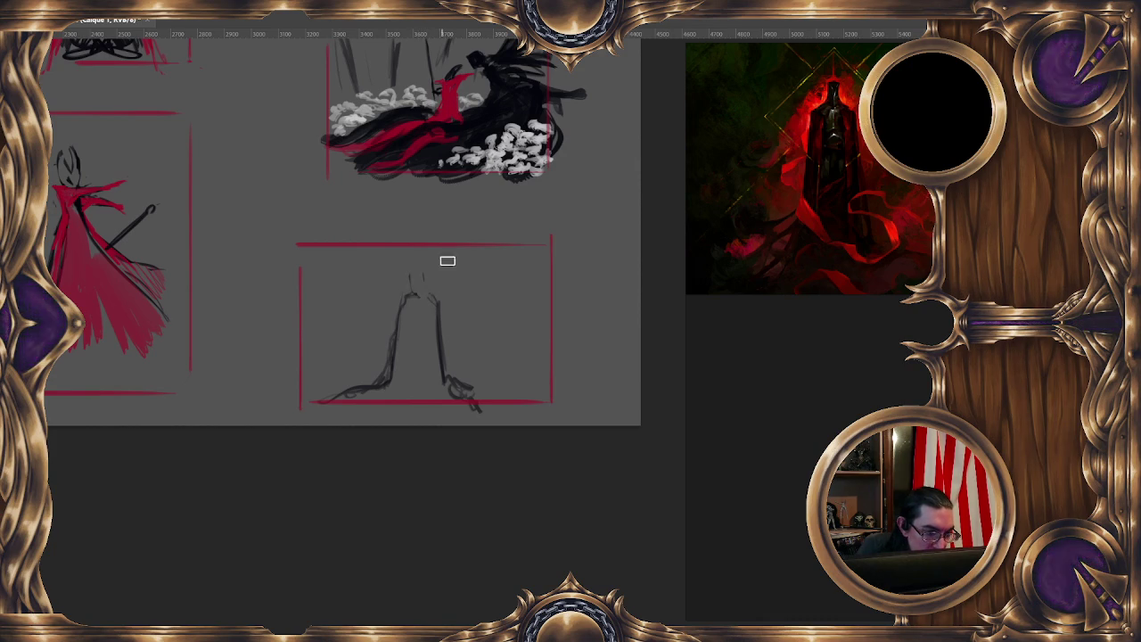
key(Delete)
drag(376, 346, 340, 390)
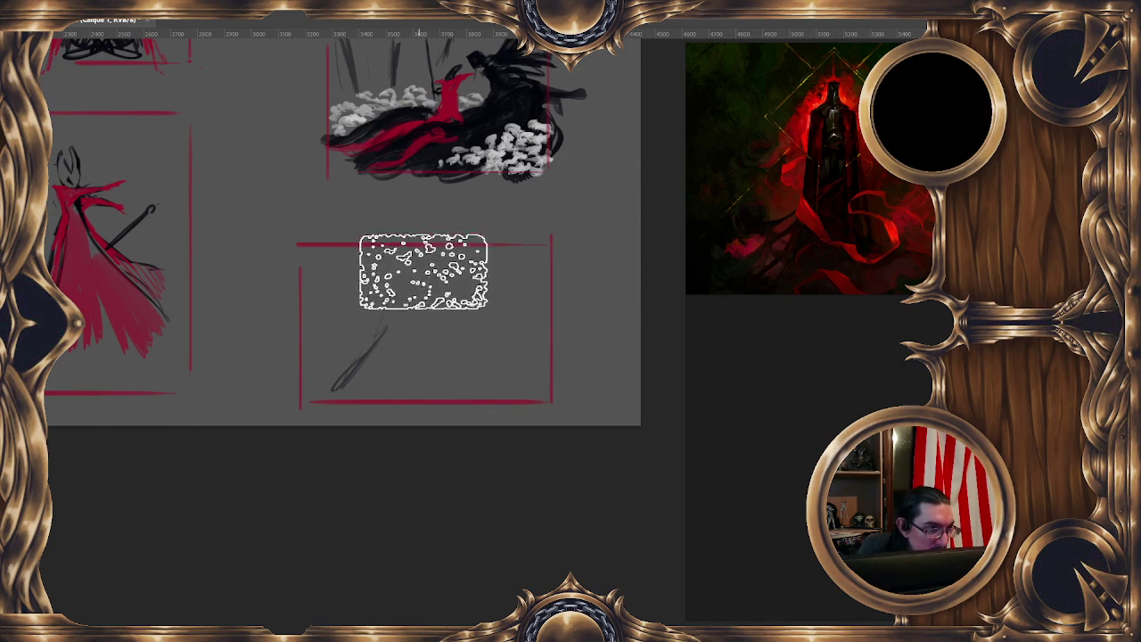
key(ctrl+z)
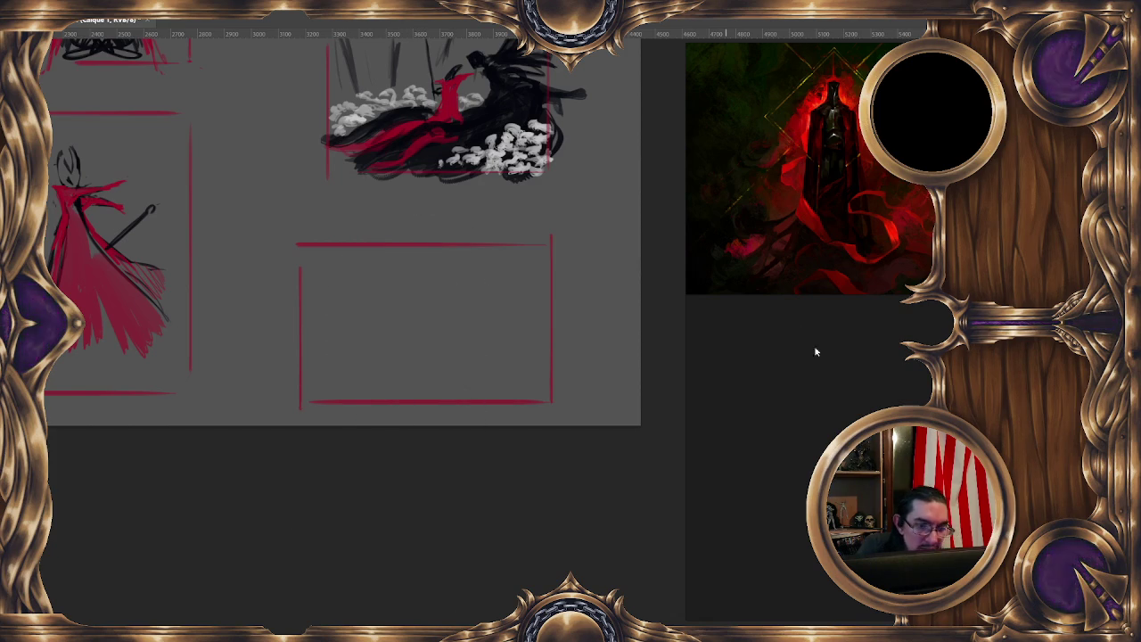
Zoom and pan the PureRef board to show the red-and-black cloaked-figure reference paintings
scroll(814, 349, down, 3)
scroll(720, 448, up, 2)
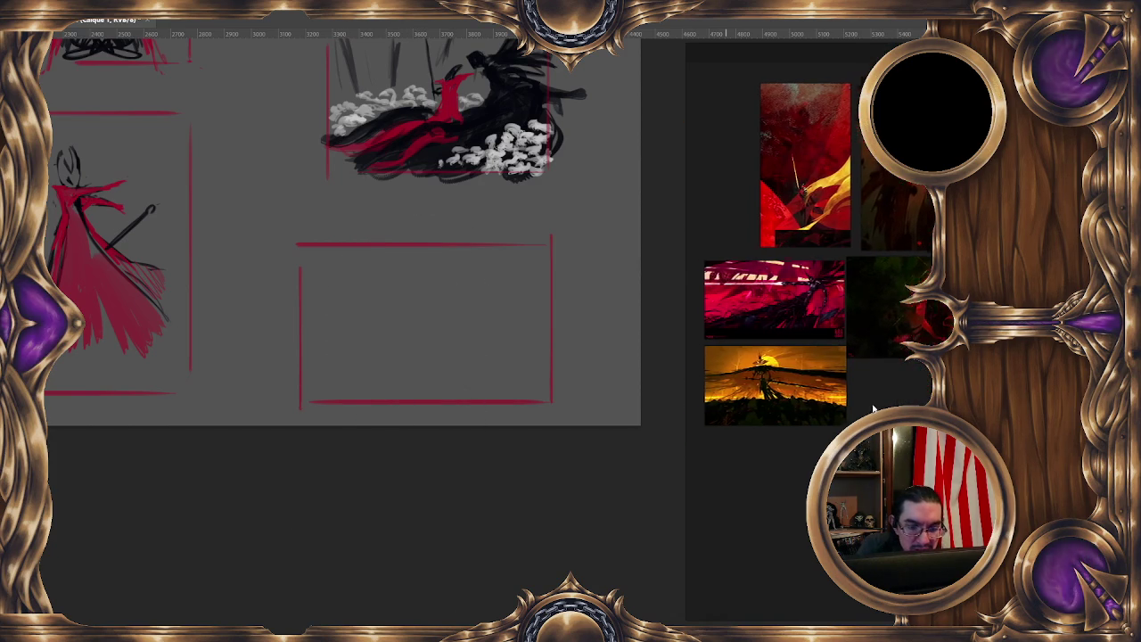
scroll(792, 433, up, 1)
scroll(784, 439, down, 3)
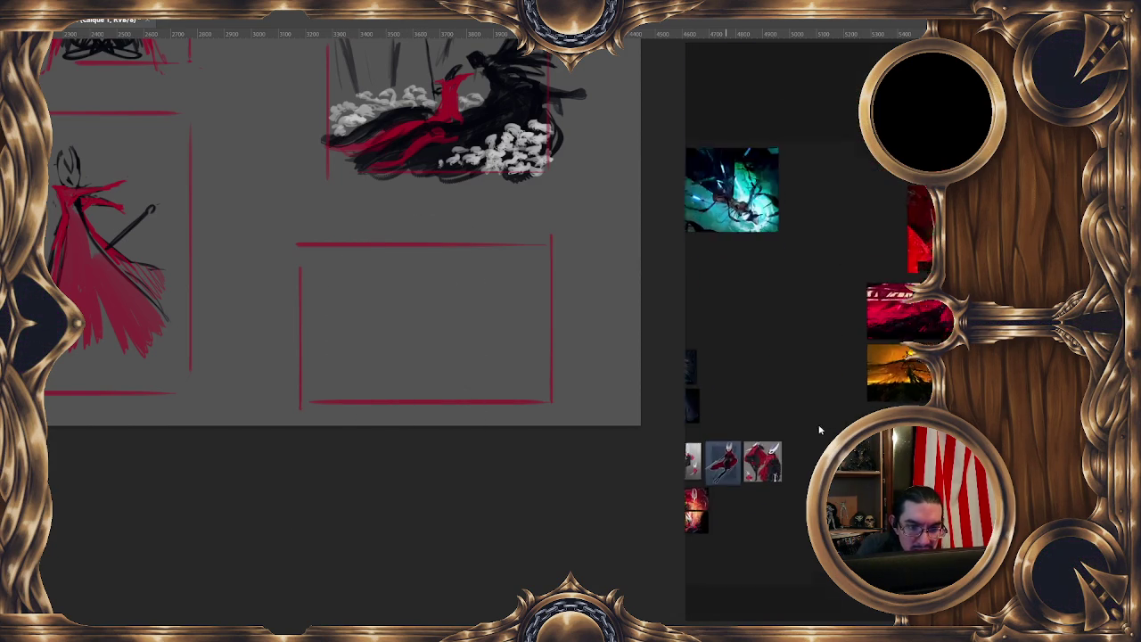
scroll(871, 392, up, 1)
scroll(802, 397, down, 2)
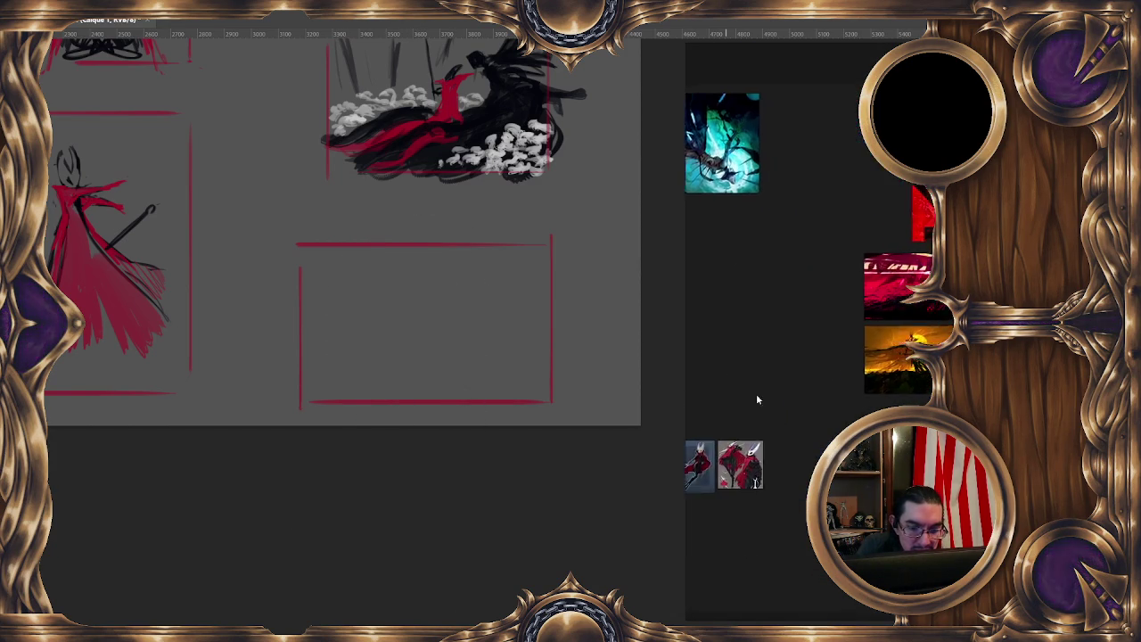
scroll(786, 411, up, 2)
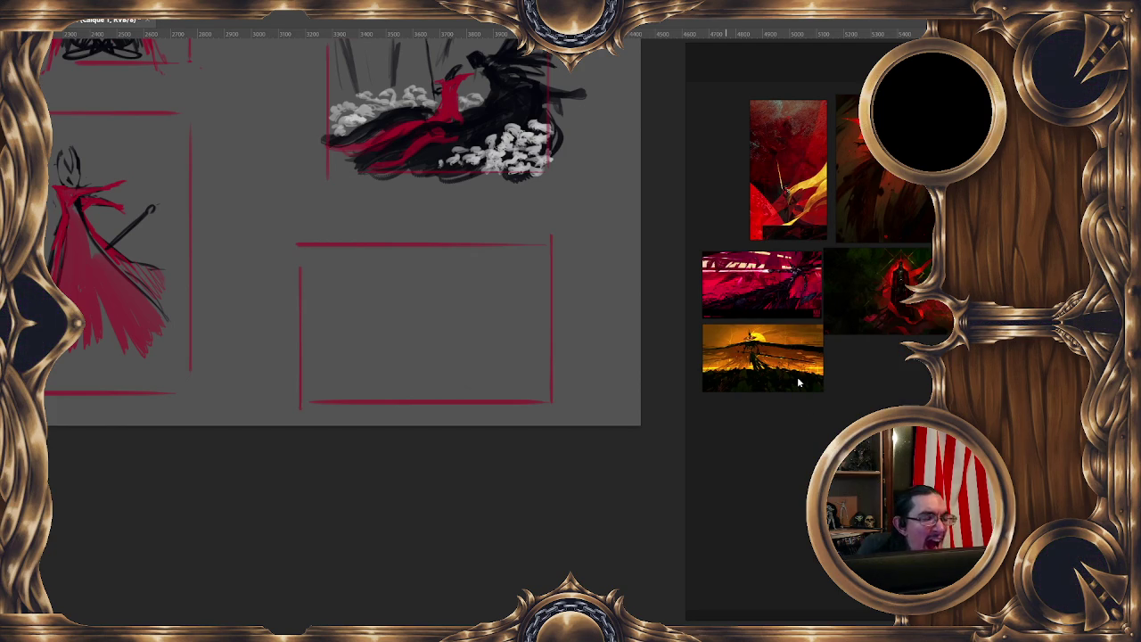
scroll(799, 383, down, 2)
scroll(799, 384, up, 2)
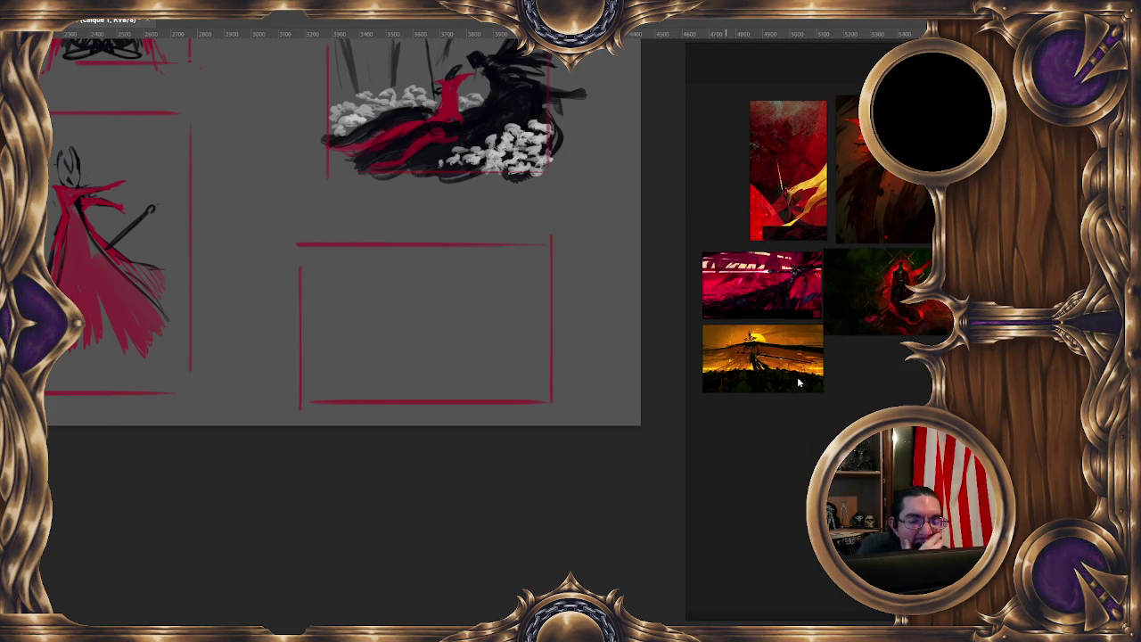
drag(798, 381, 713, 413)
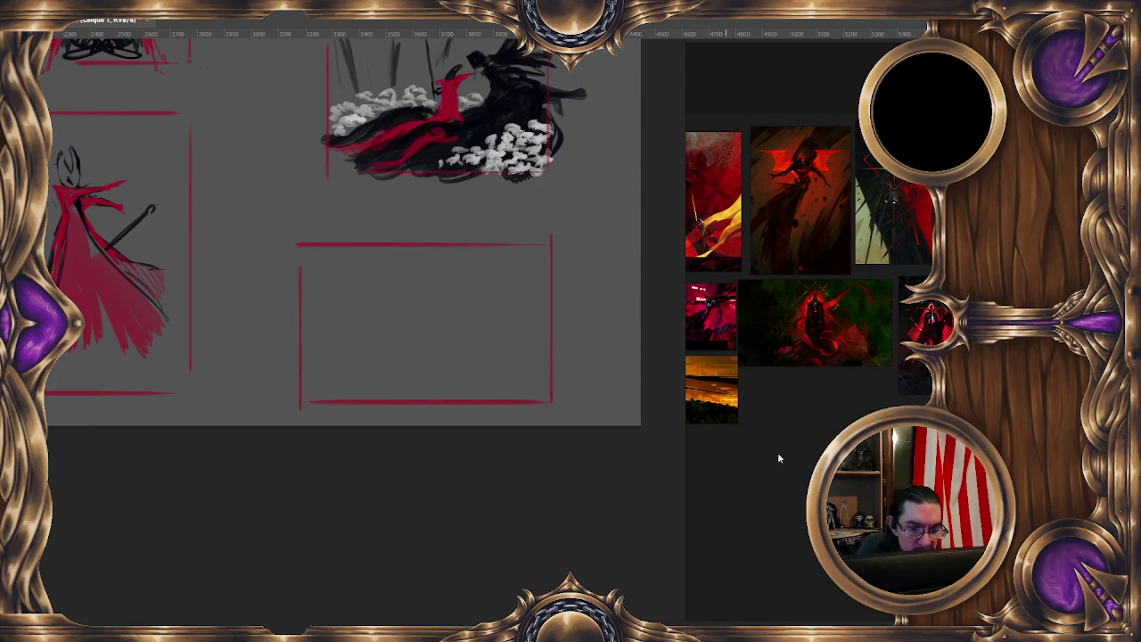
Shrink the brush and sketch a grey scribble crossed by long horizontal and diagonal strokes, then deselect
key(bracketleft)
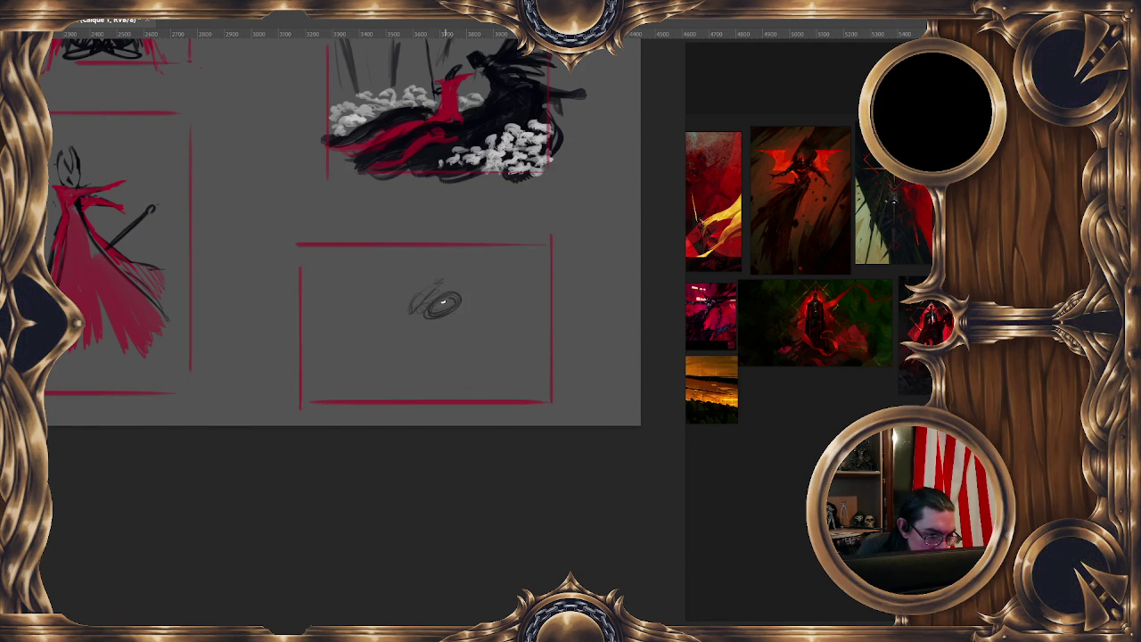
drag(463, 304, 470, 310)
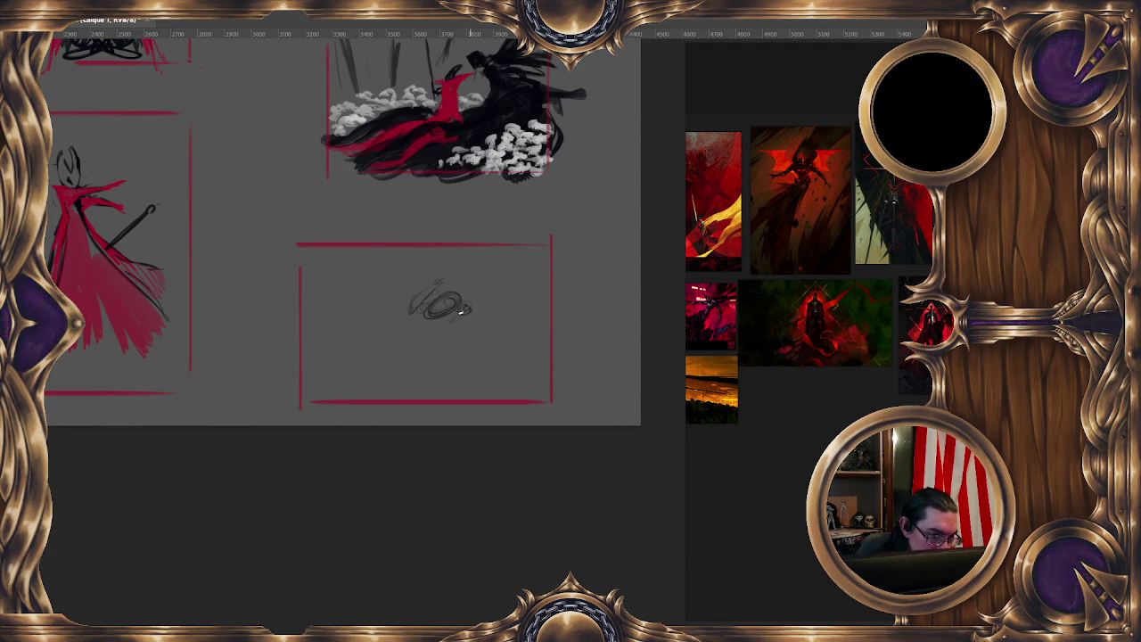
drag(344, 301, 462, 327)
mouse_move(544, 297)
mouse_down()
mouse_move(331, 293)
mouse_move(565, 357)
mouse_up()
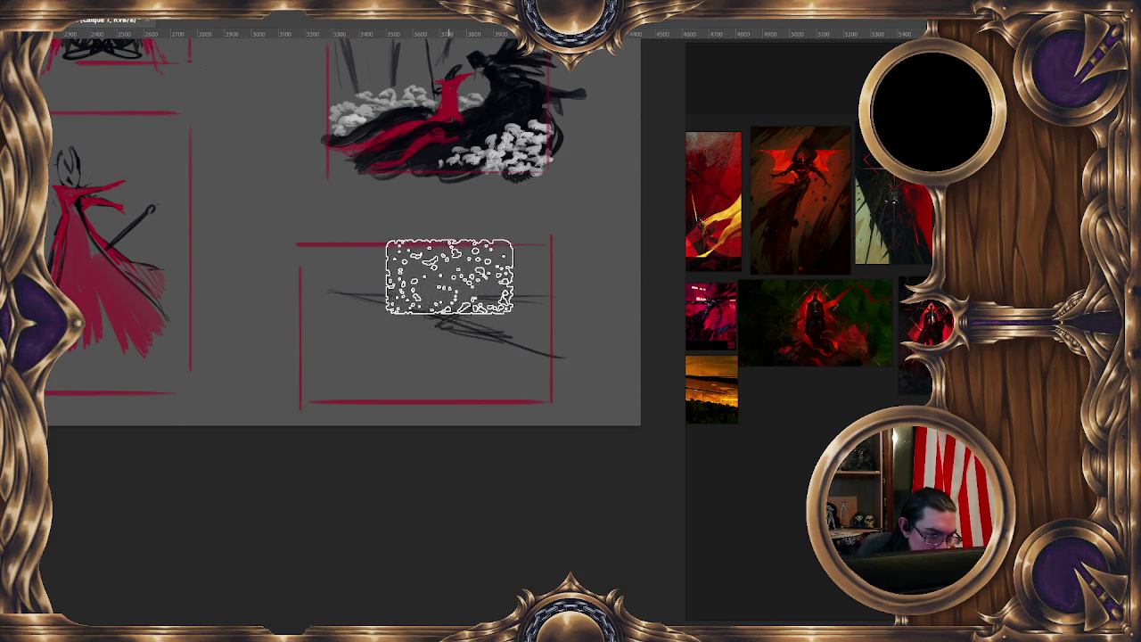
key(ctrl+d)
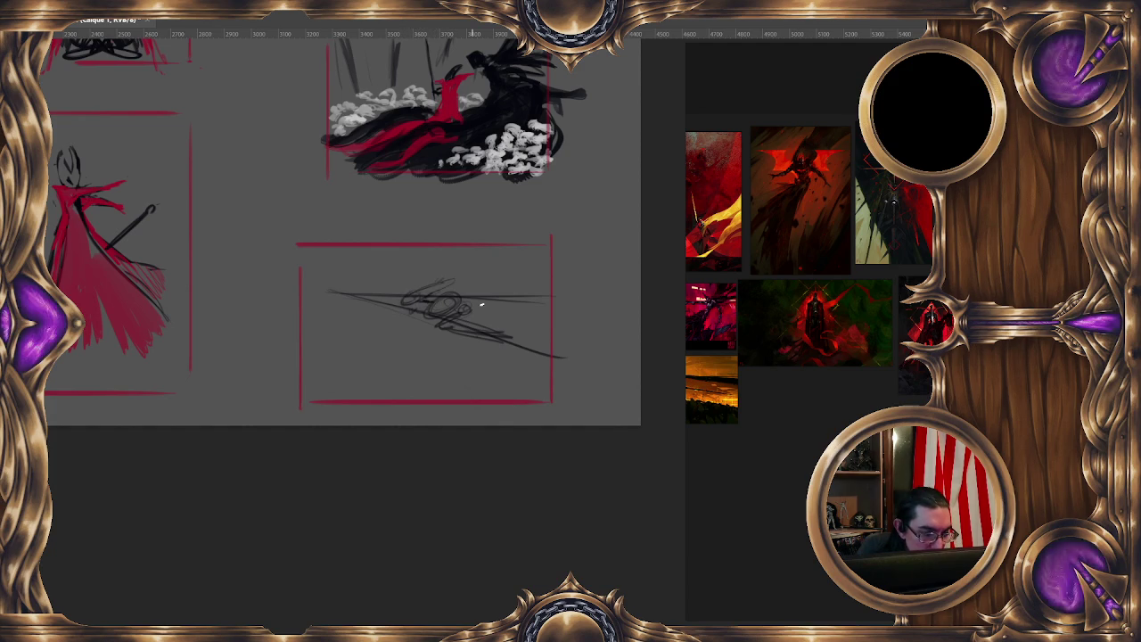
Bring the lower-right sketch into view and lasso the sketch with its frame
drag(518, 349, 481, 318)
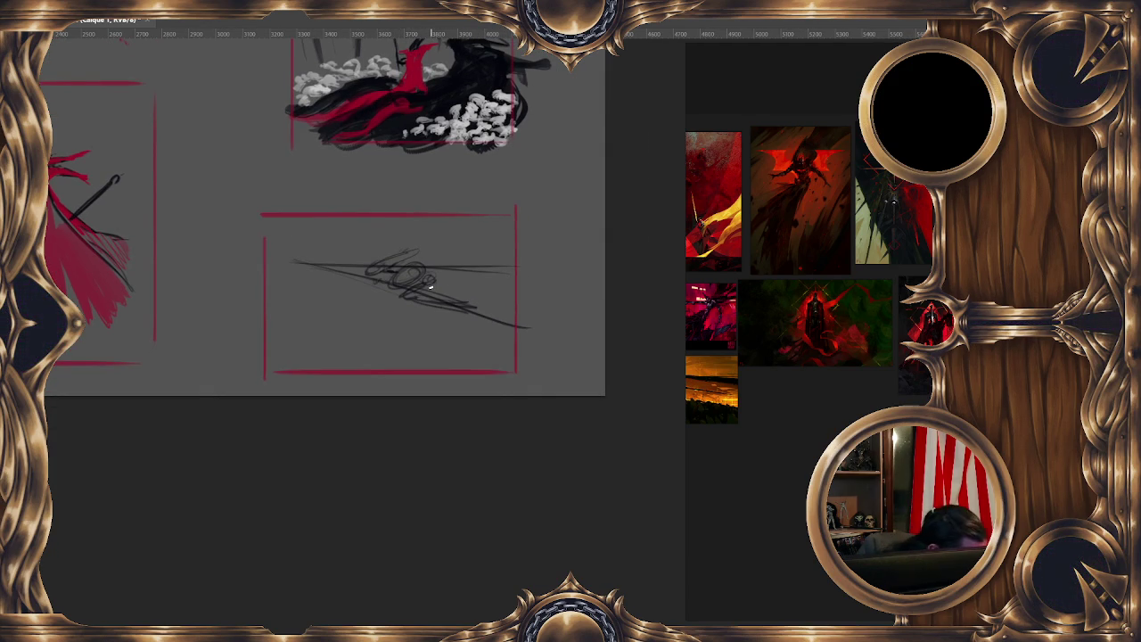
mouse_move(396, 288)
mouse_down()
mouse_move(406, 288)
mouse_move(403, 269)
mouse_move(443, 281)
mouse_move(456, 307)
mouse_move(514, 311)
mouse_up()
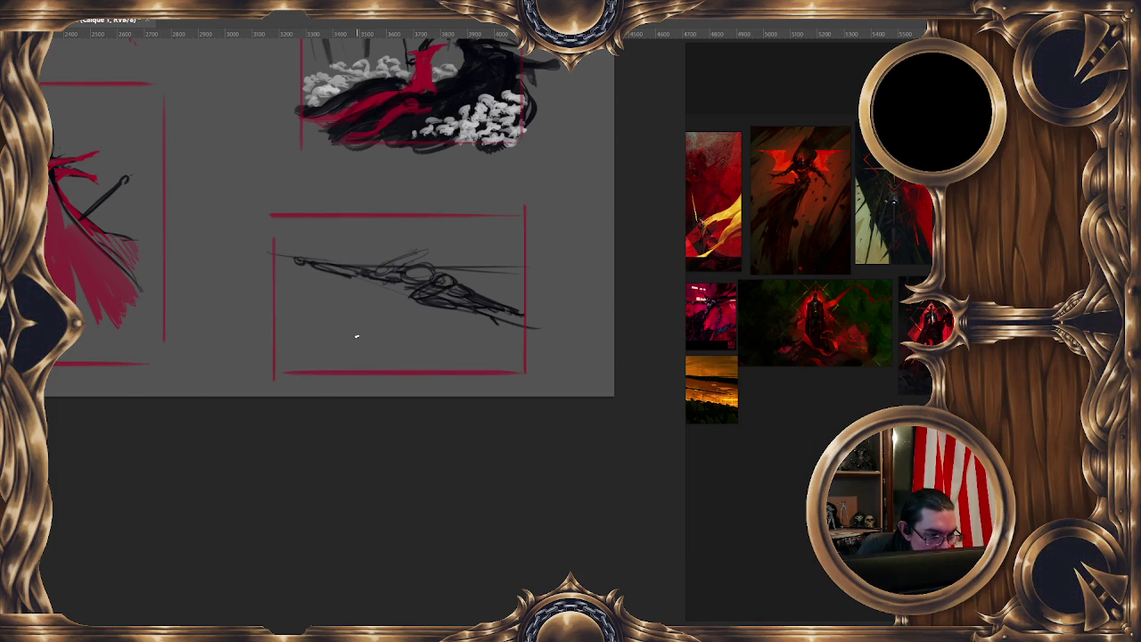
drag(545, 299, 517, 287)
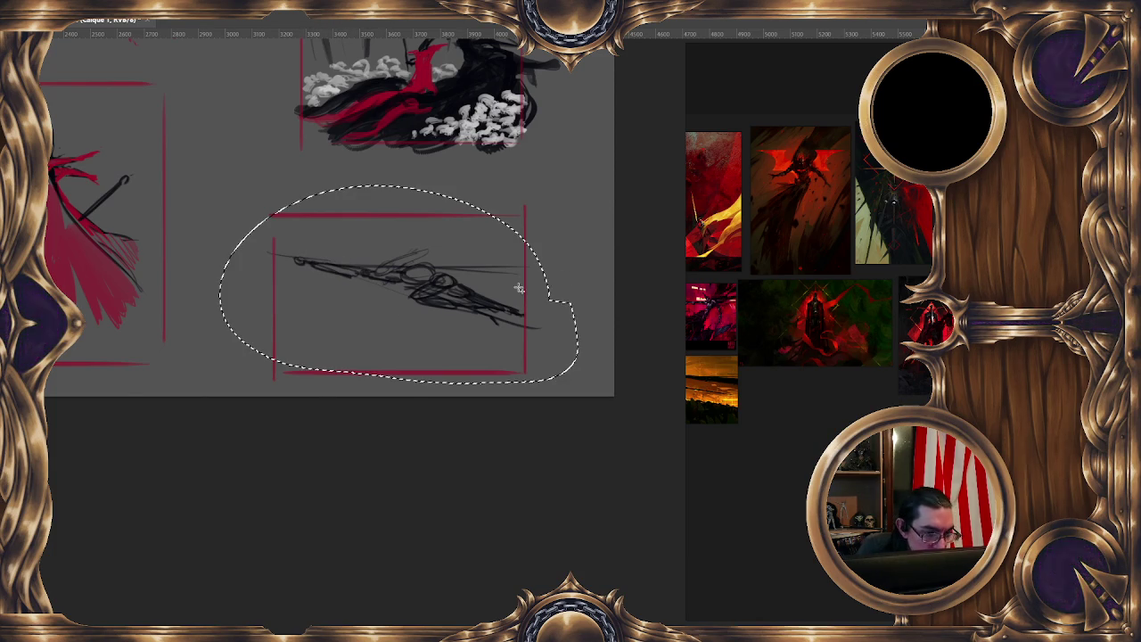
Free Transform the lassoed lower-right sketch, apply it, and clear the selection
right_click(492, 295)
click(525, 415)
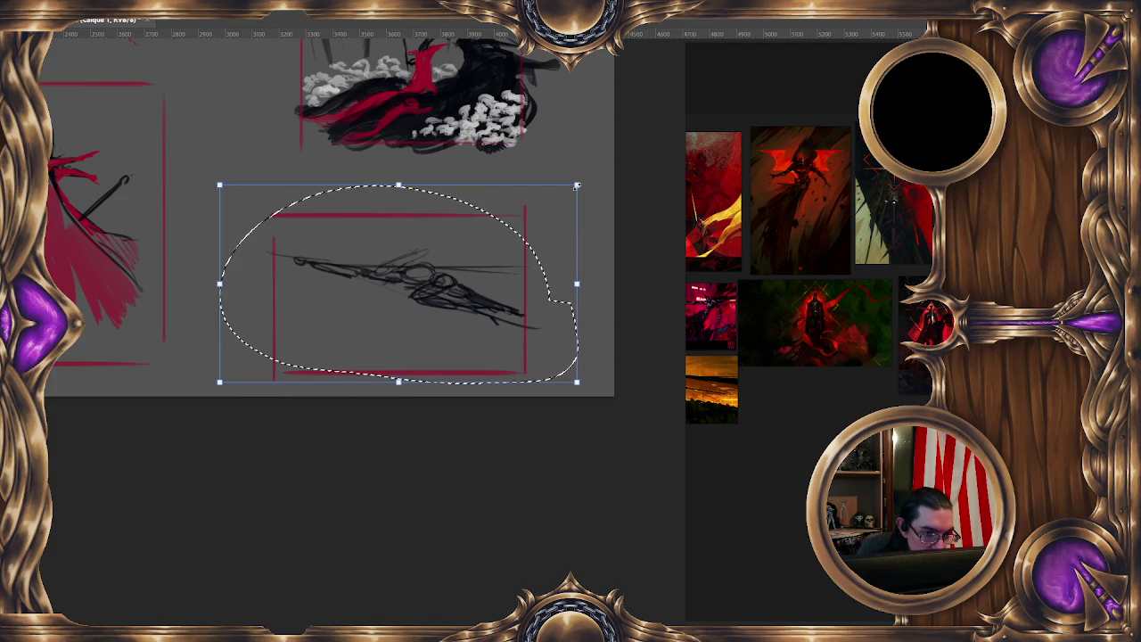
key(Return)
key(ctrl+shift+a)
scroll(495, 265, down, 2)
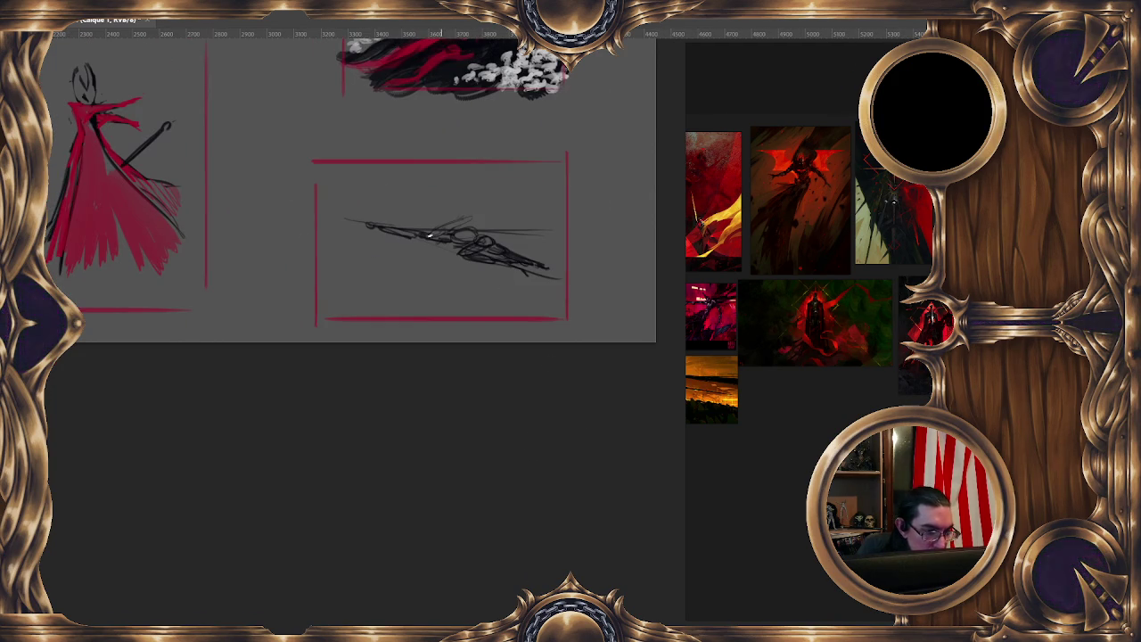
Darken and extend the spear's left end into a tapered point, undoing unwanted strokes
drag(361, 225, 314, 215)
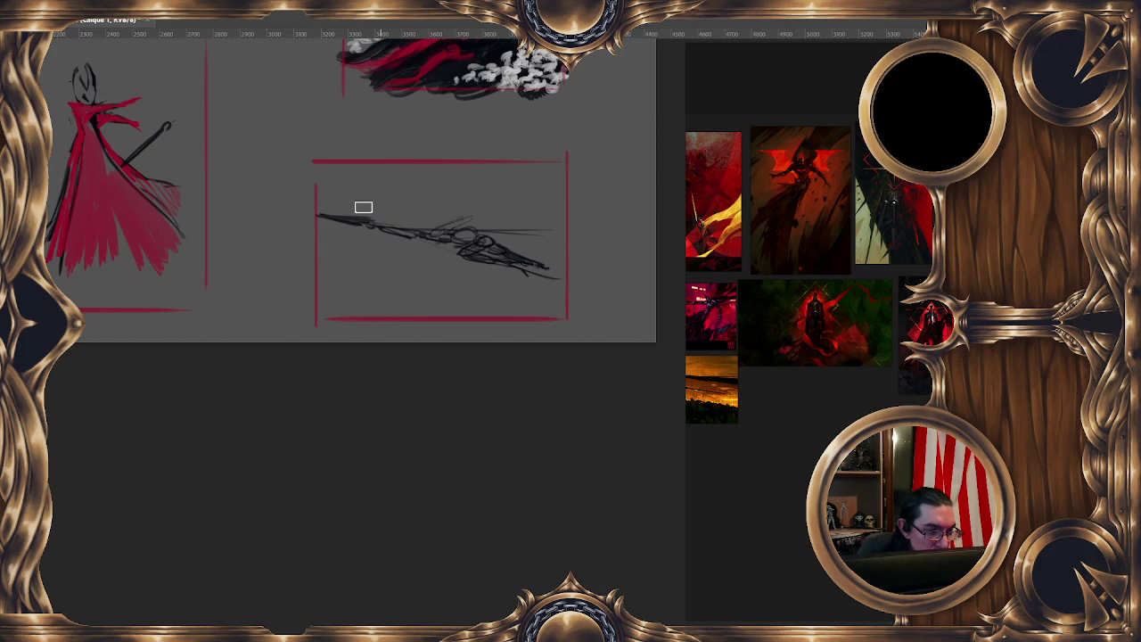
mouse_move(354, 223)
mouse_down()
mouse_move(271, 202)
mouse_move(354, 211)
mouse_up()
key(ctrl+z)
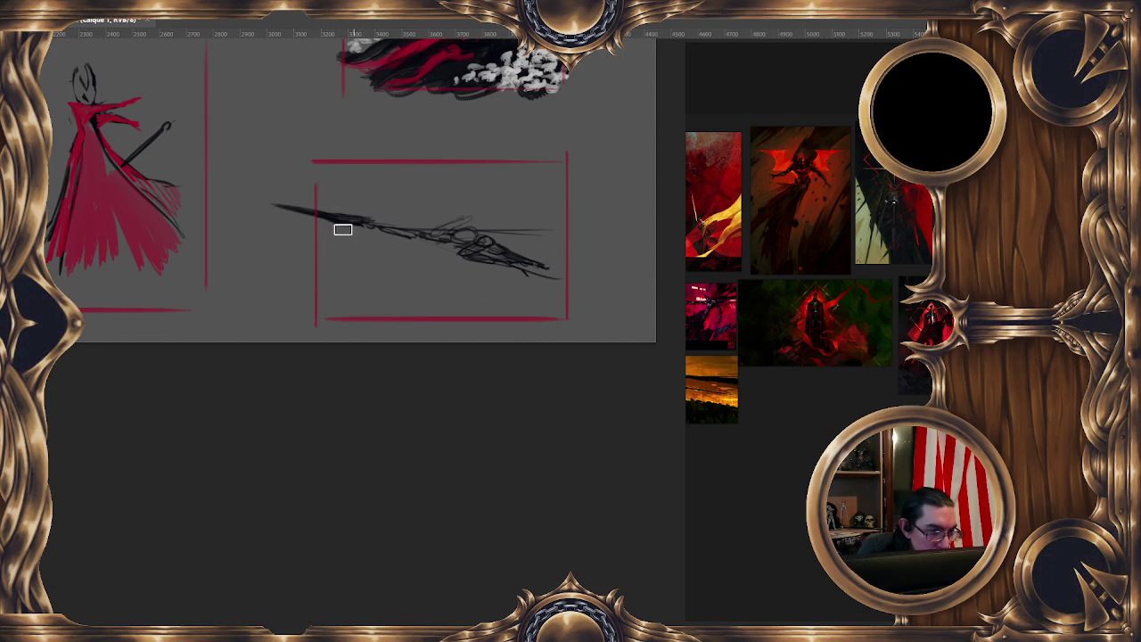
drag(297, 202, 336, 205)
key(ctrl+z)
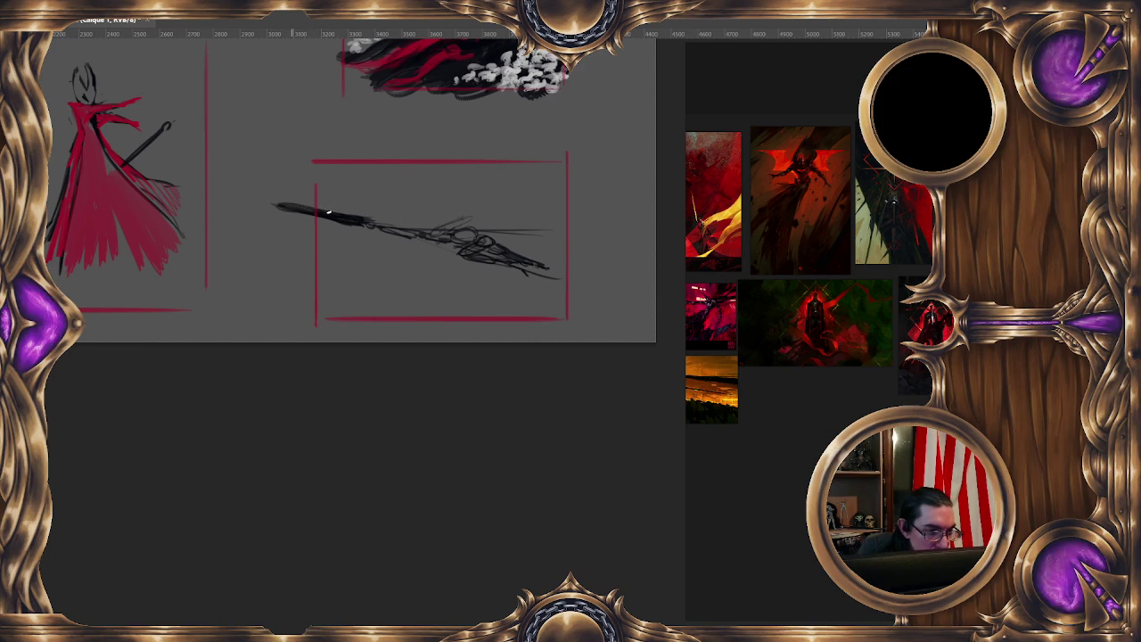
mouse_move(273, 211)
mouse_down()
mouse_move(325, 203)
mouse_move(338, 226)
mouse_move(429, 241)
mouse_up()
key(ctrl+z)
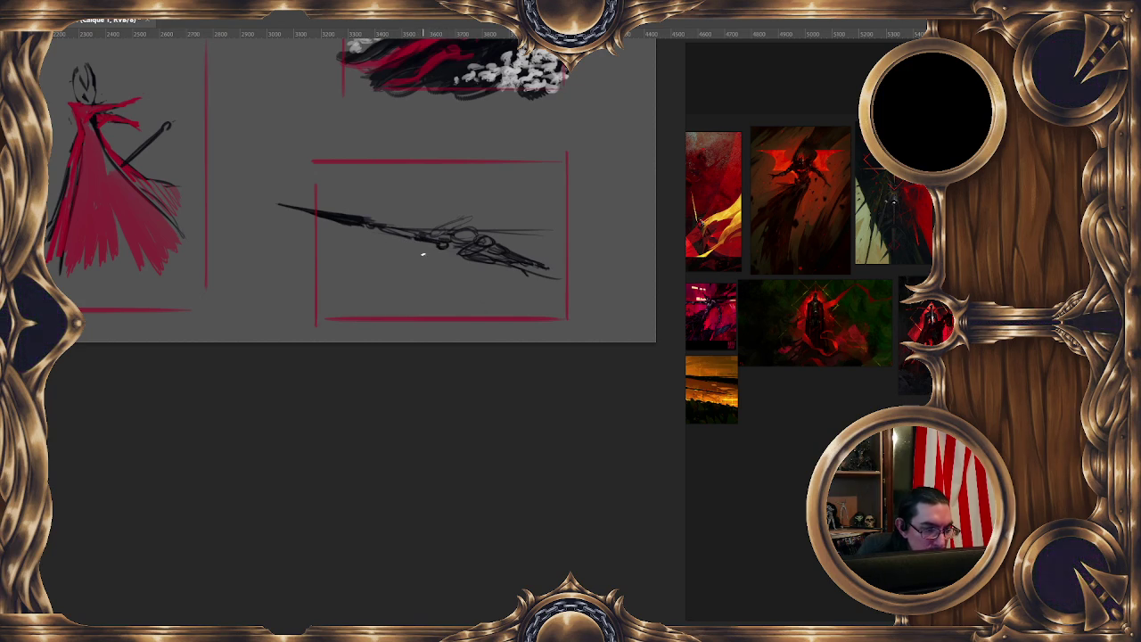
After undoing trial loops, draw a light grey curving line low in the spear's frame
drag(423, 244, 546, 267)
key(ctrl+z)
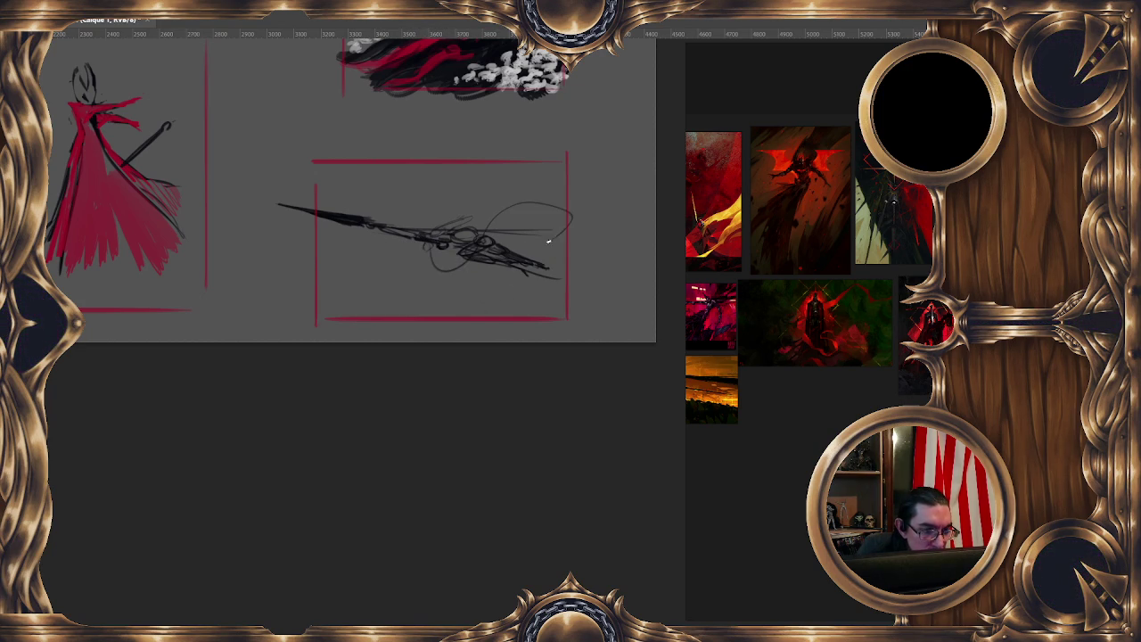
drag(581, 217, 496, 241)
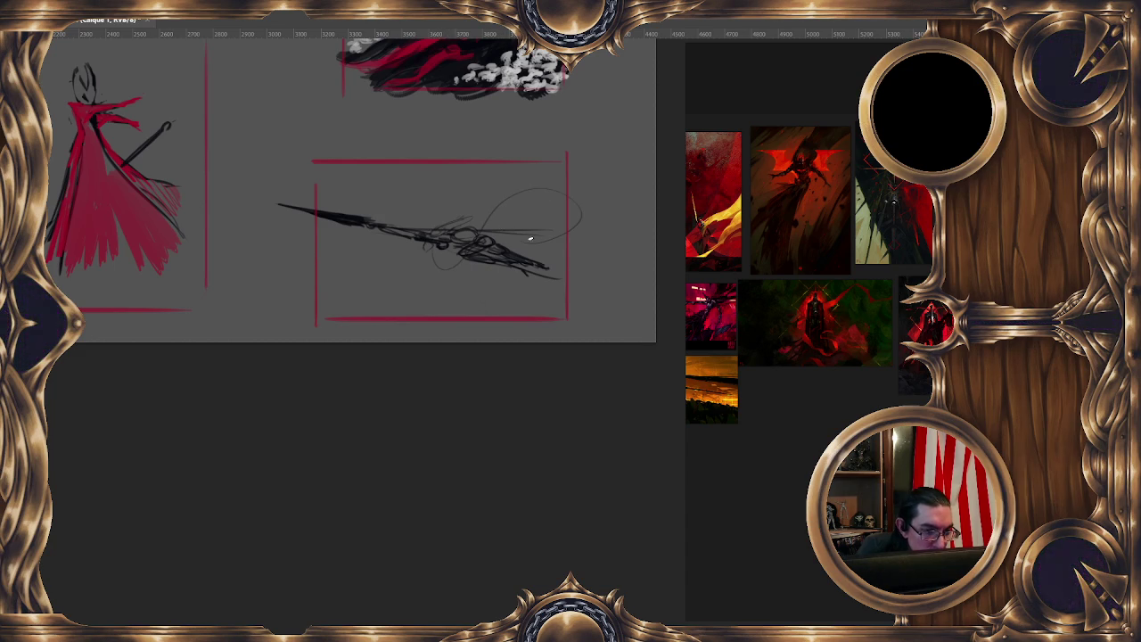
key(ctrl+z)
key(ctrl+z)
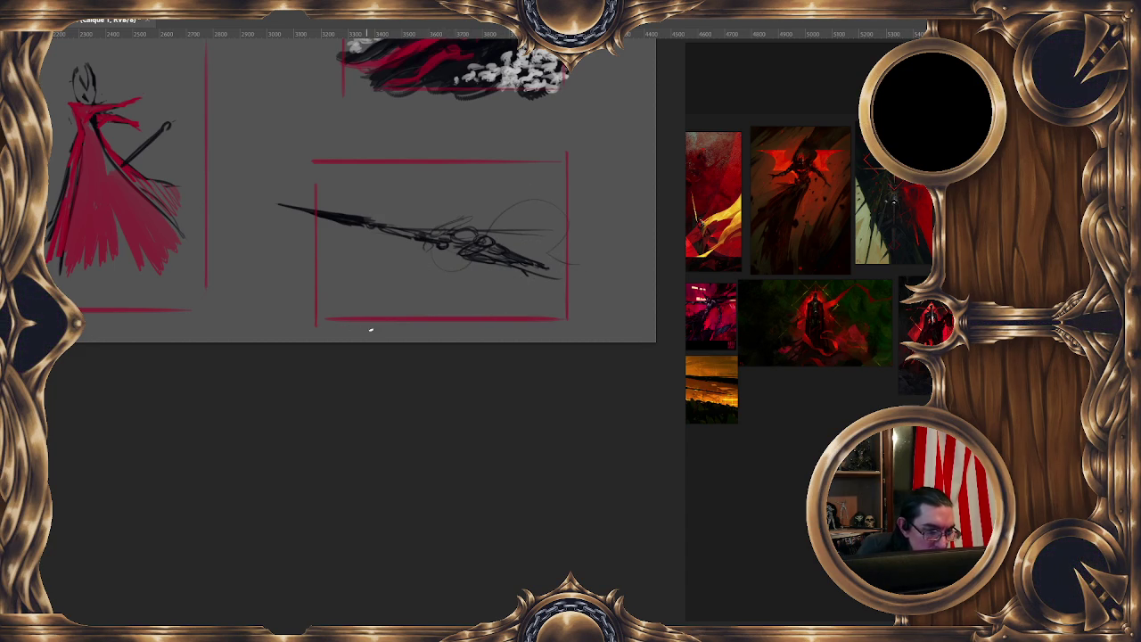
drag(350, 314, 506, 308)
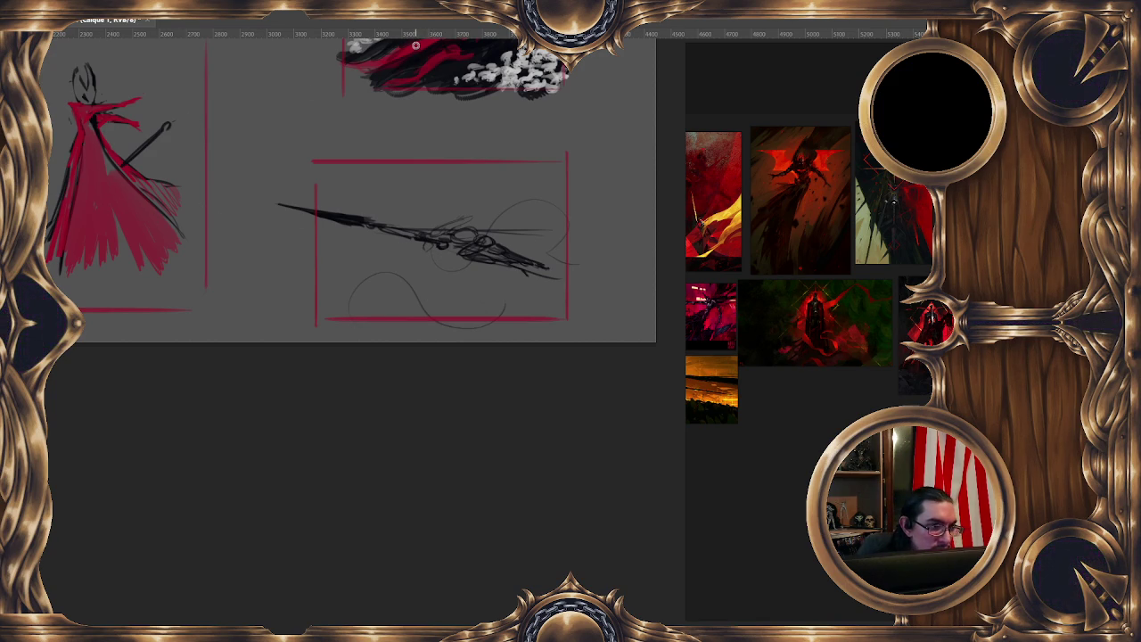
drag(370, 178, 347, 356)
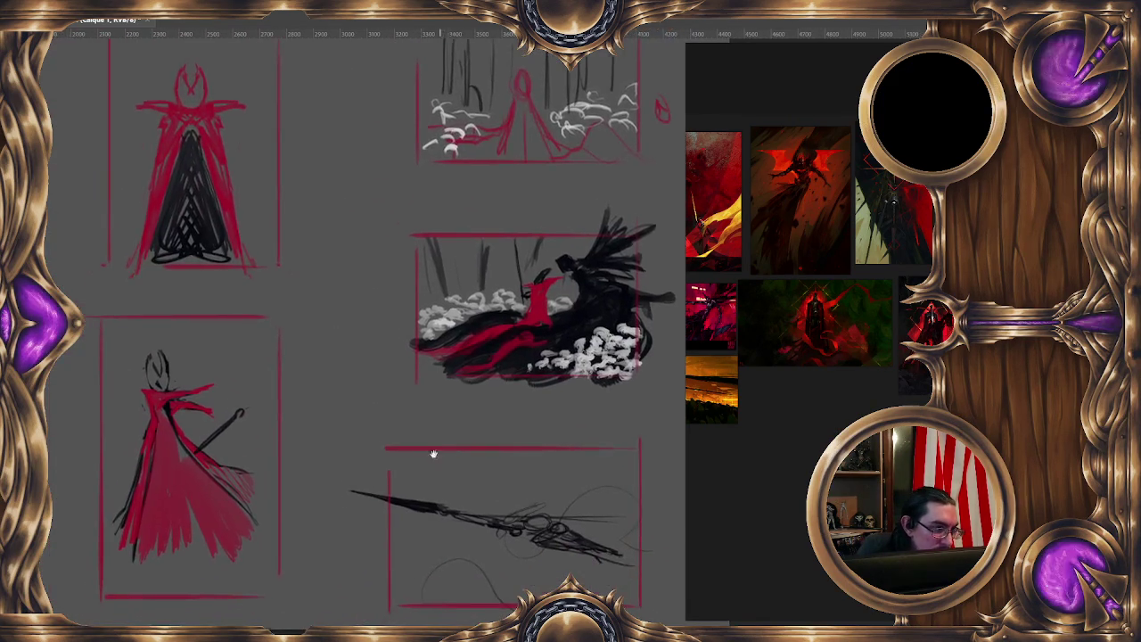
Set the foreground colour to red #d80026 and paint red strokes over the figure on the spear
drag(292, 334, 309, 326)
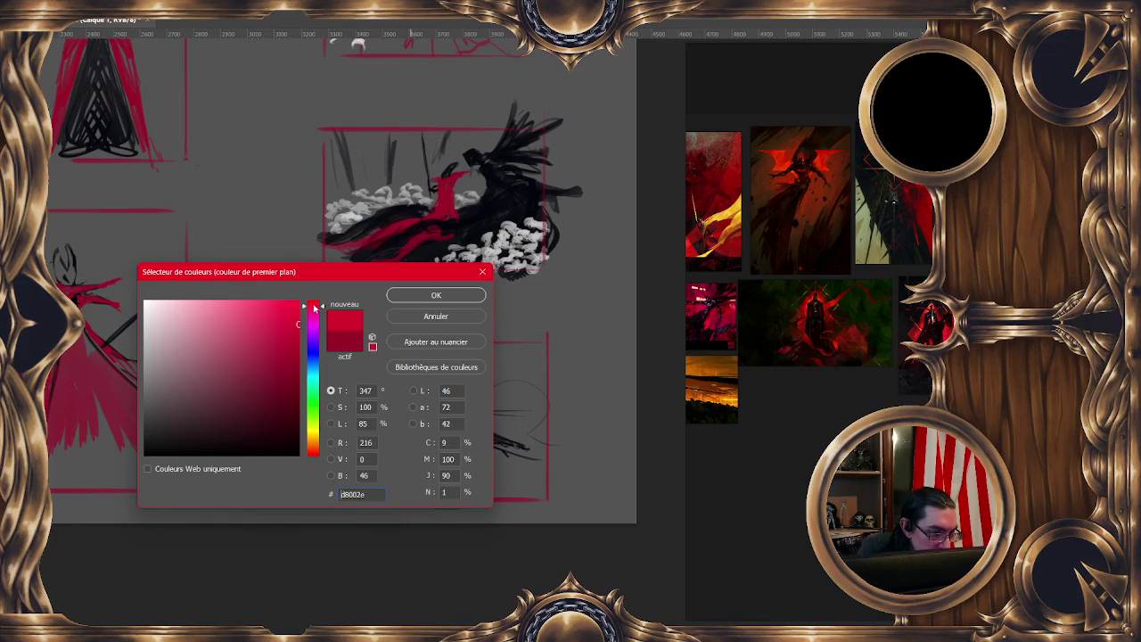
click(428, 297)
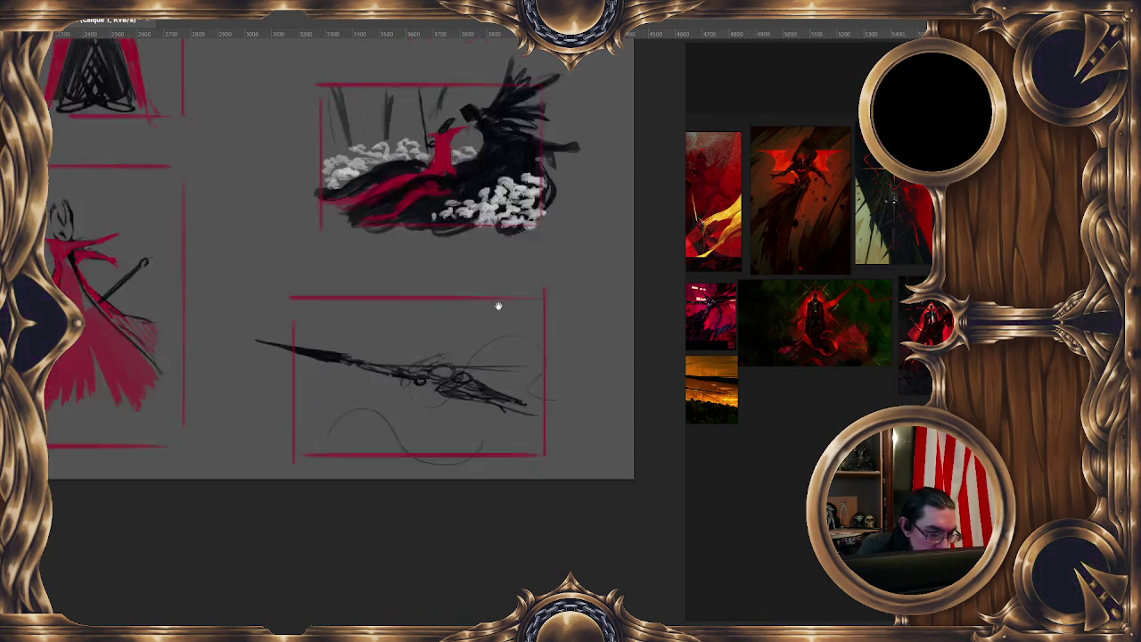
drag(499, 306, 451, 212)
mouse_move(382, 282)
mouse_down()
mouse_move(452, 286)
mouse_move(421, 272)
mouse_move(433, 327)
mouse_move(446, 332)
mouse_up()
mouse_move(418, 294)
mouse_down()
mouse_move(471, 312)
mouse_move(430, 289)
mouse_up()
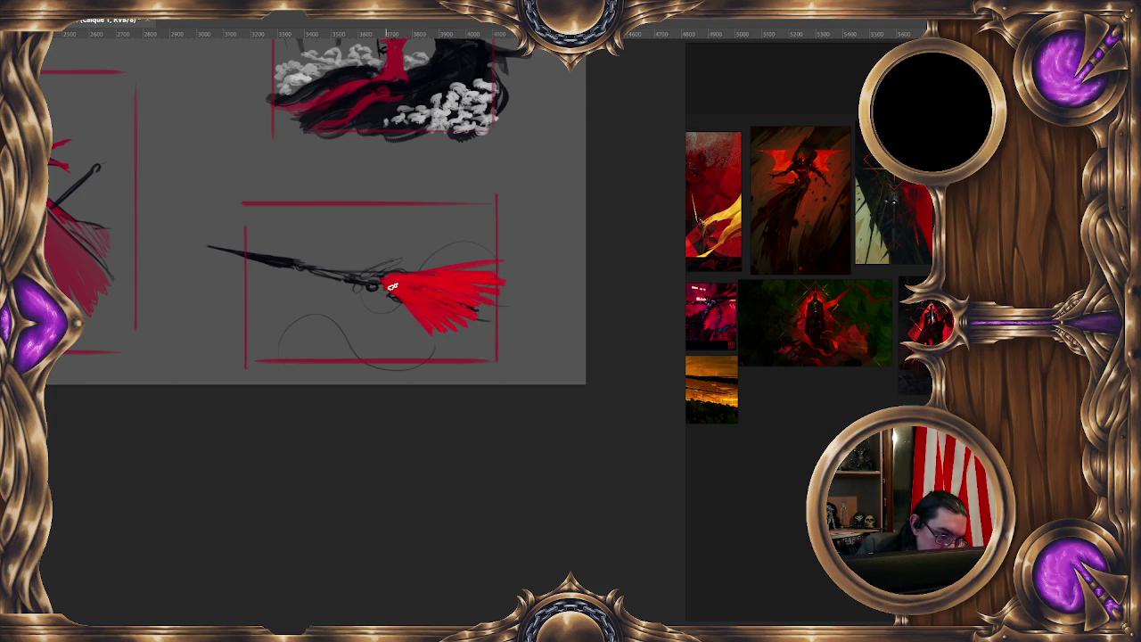
Resize the brush and extend the red cape fanning out to the right
alt+right_click(382, 258)
alt+right_click(379, 260)
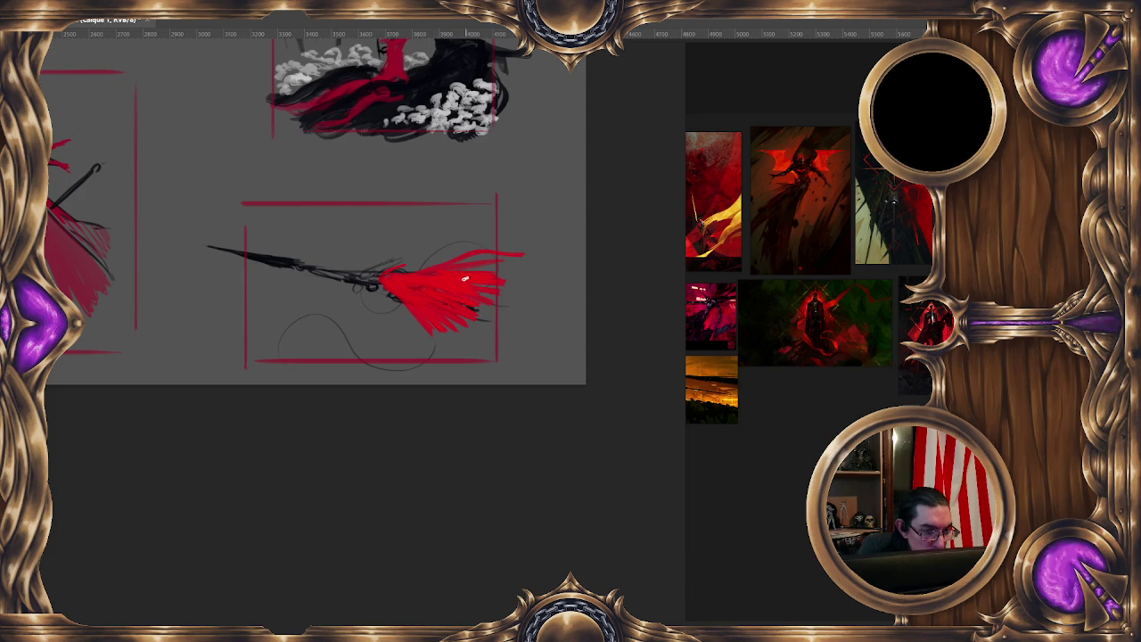
mouse_move(433, 288)
mouse_down()
mouse_move(522, 283)
mouse_move(484, 311)
mouse_move(419, 326)
mouse_move(469, 318)
mouse_up()
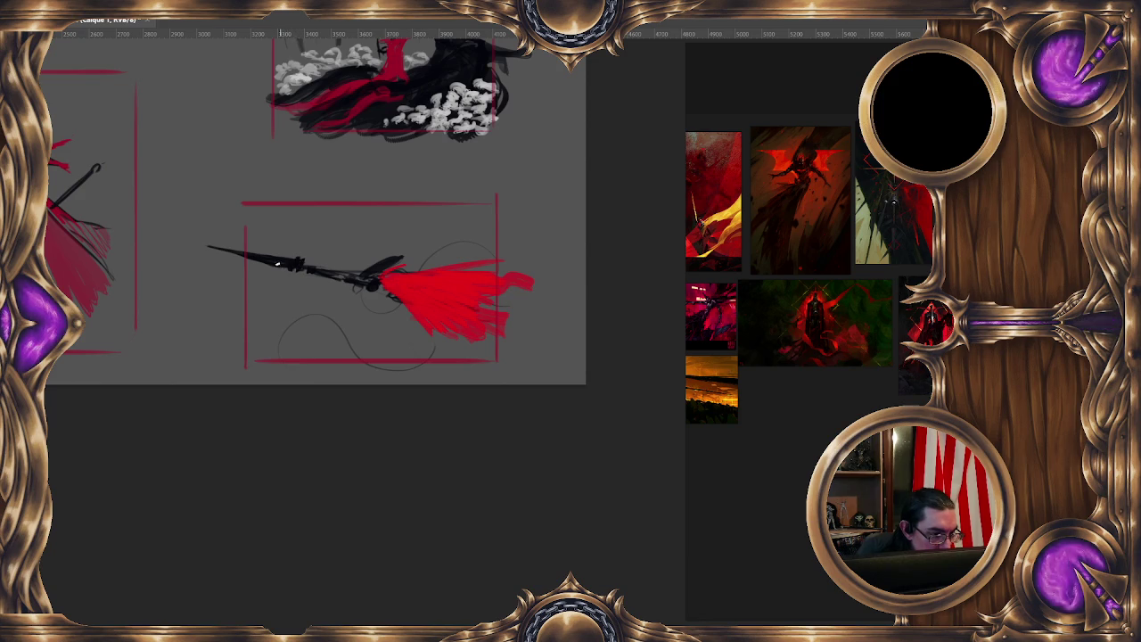
scroll(555, 222, down, 2)
scroll(555, 222, down, 2)
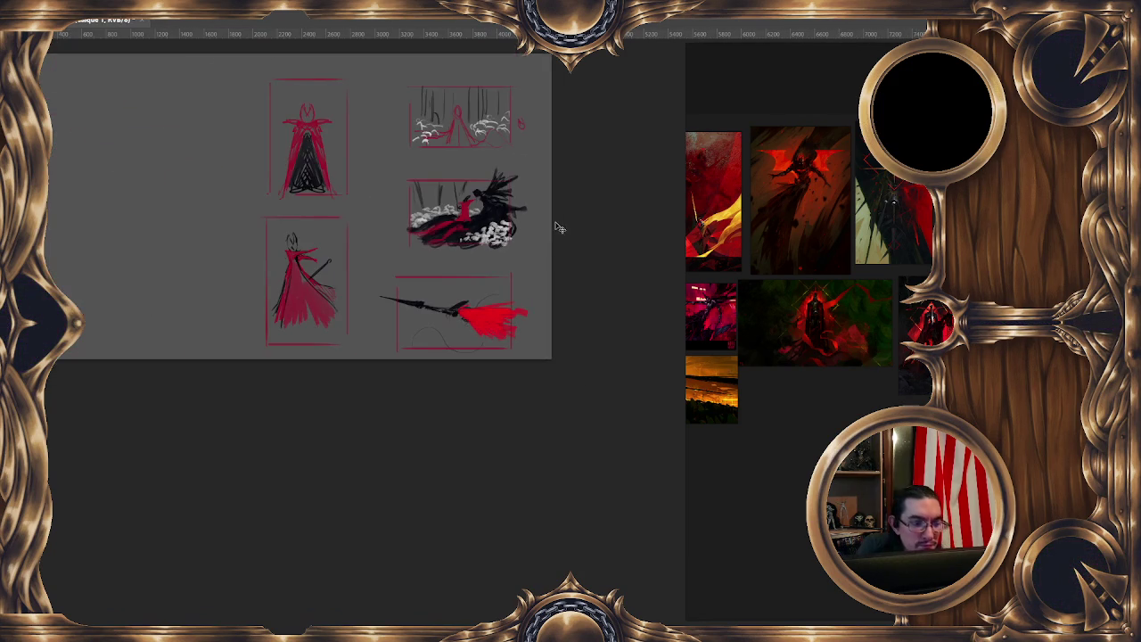
Flip the view, zoom onto the spear, and paint a longer spear shaft
key(m)
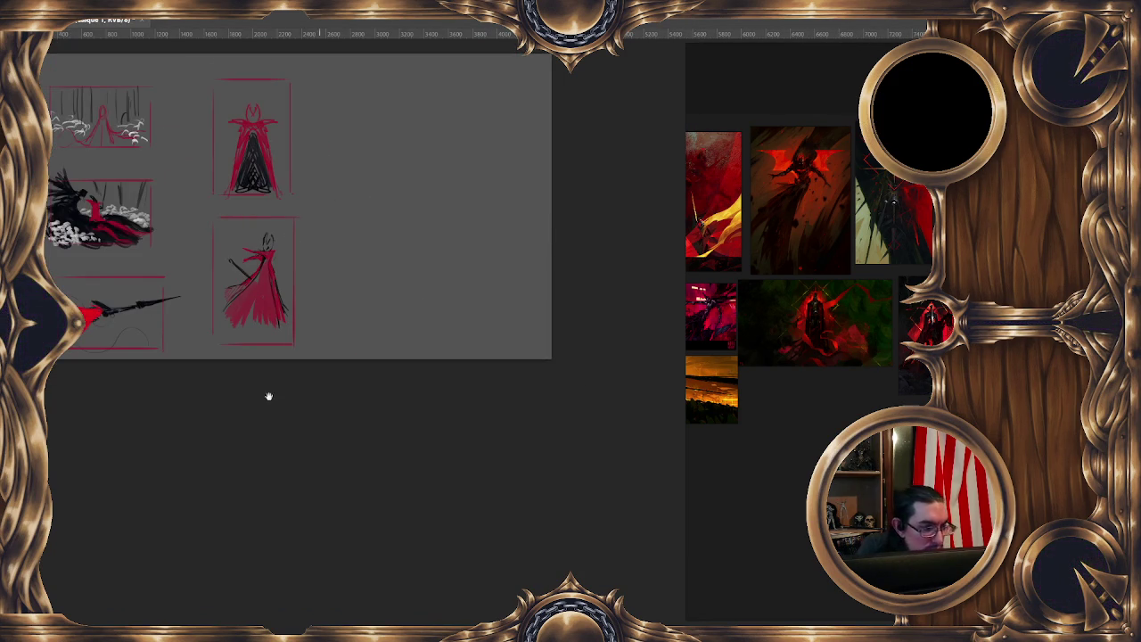
drag(268, 396, 596, 356)
scroll(494, 285, up, 2)
scroll(426, 188, up, 2)
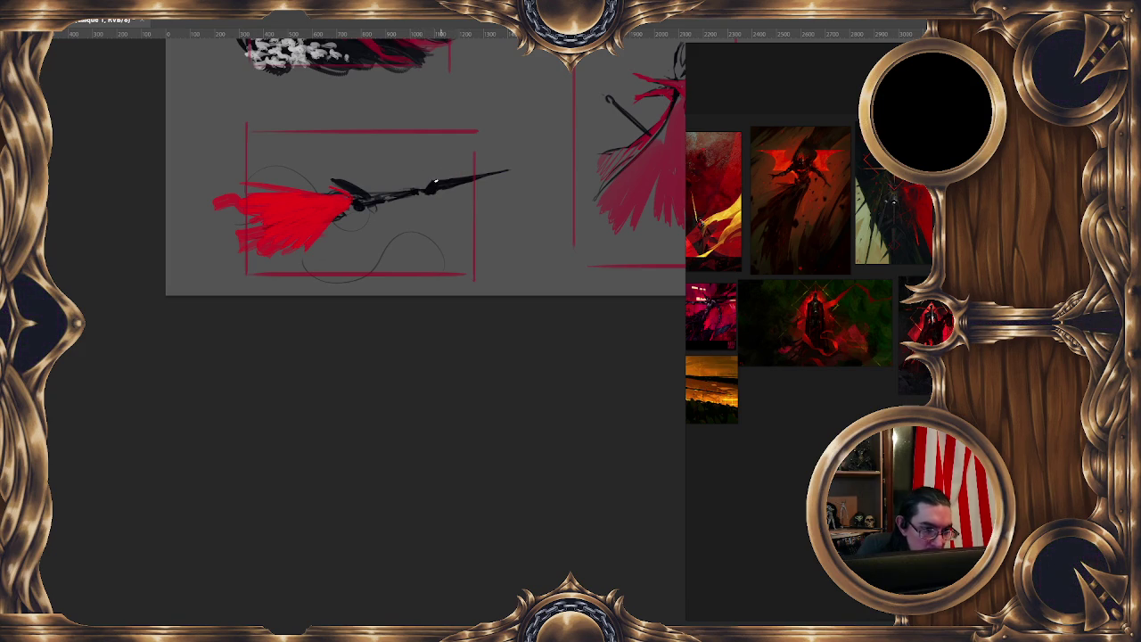
drag(489, 173, 563, 158)
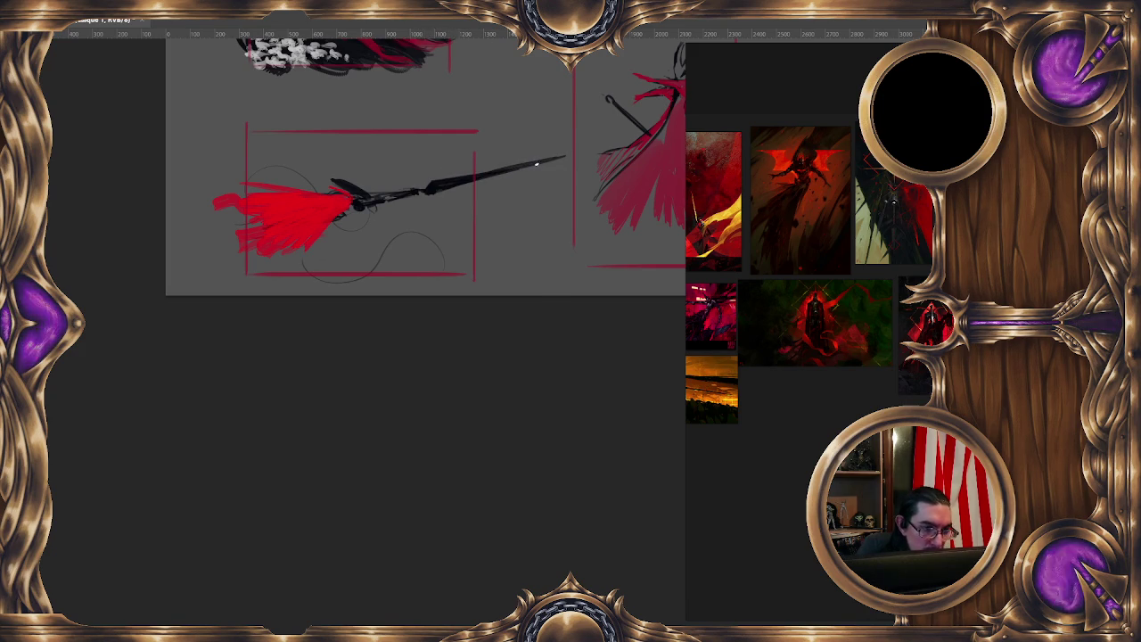
Lasso the spear, shrink and rotate it to a steeper diagonal, apply and deselect
mouse_move(514, 130)
mouse_down()
mouse_move(178, 237)
mouse_move(517, 255)
mouse_up()
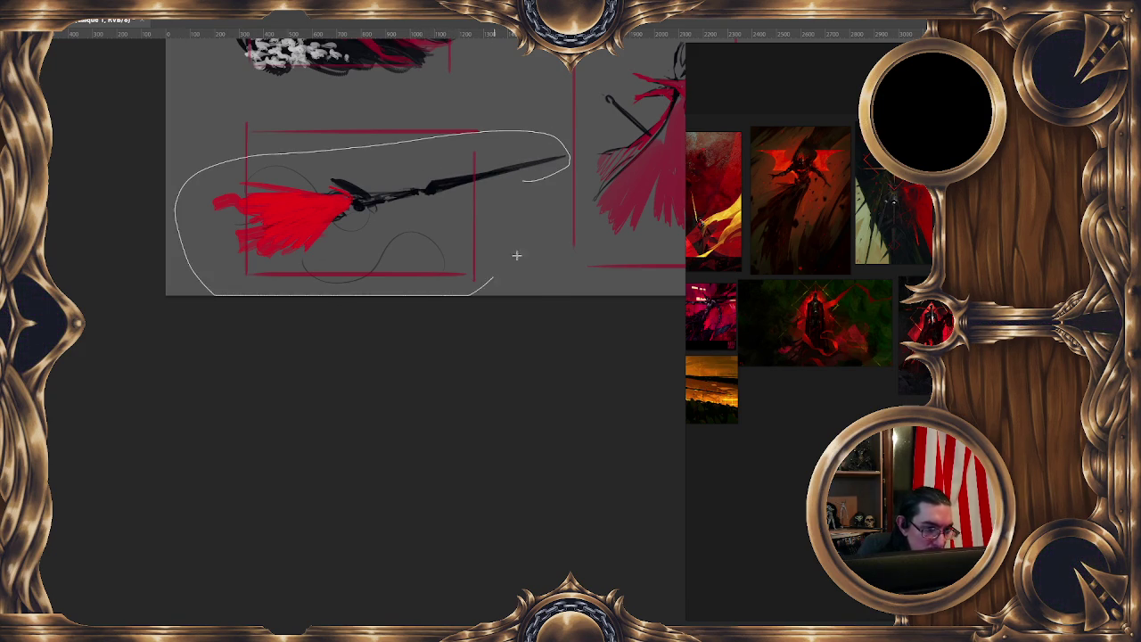
right_click(468, 230)
click(535, 348)
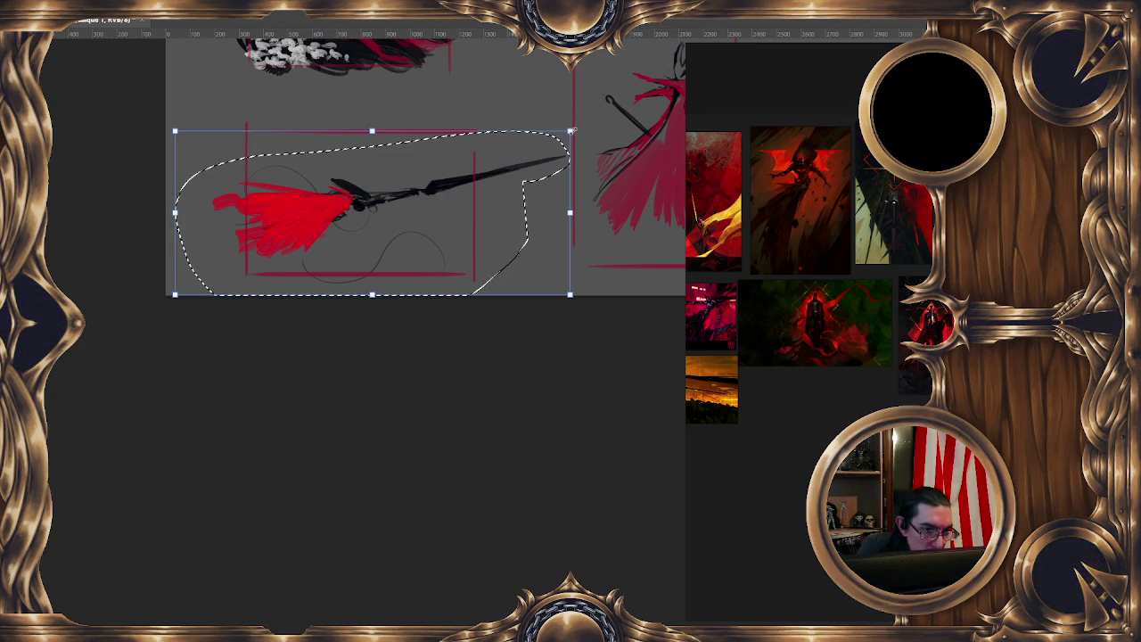
mouse_move(575, 146)
mouse_down()
mouse_move(468, 183)
mouse_move(453, 313)
mouse_move(436, 260)
mouse_move(455, 352)
mouse_up()
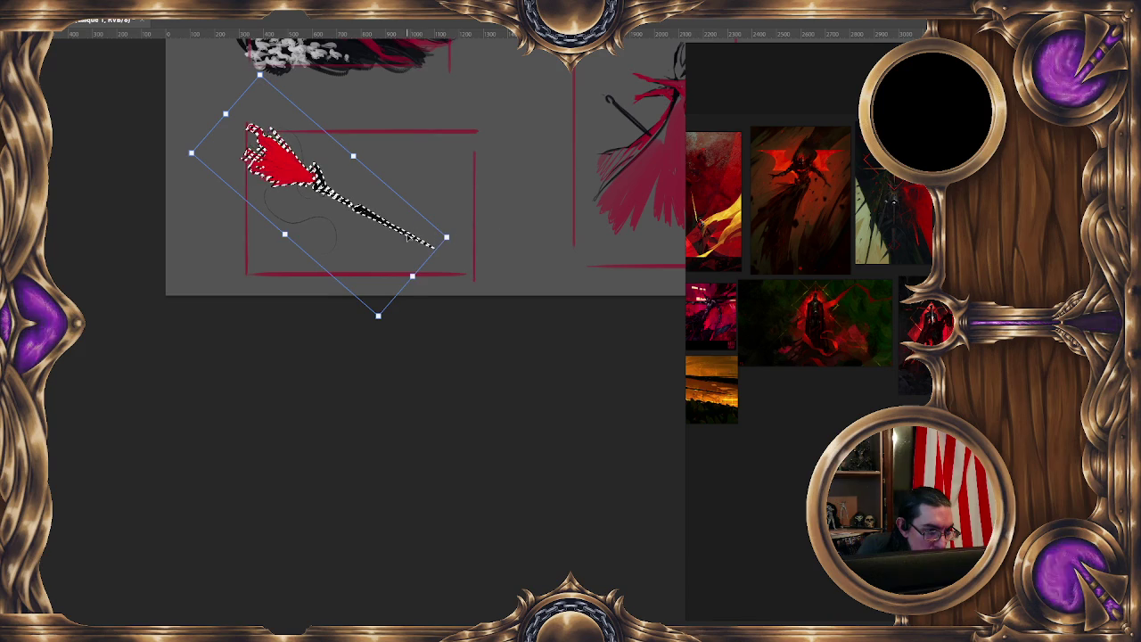
drag(462, 229, 406, 234)
key(Return)
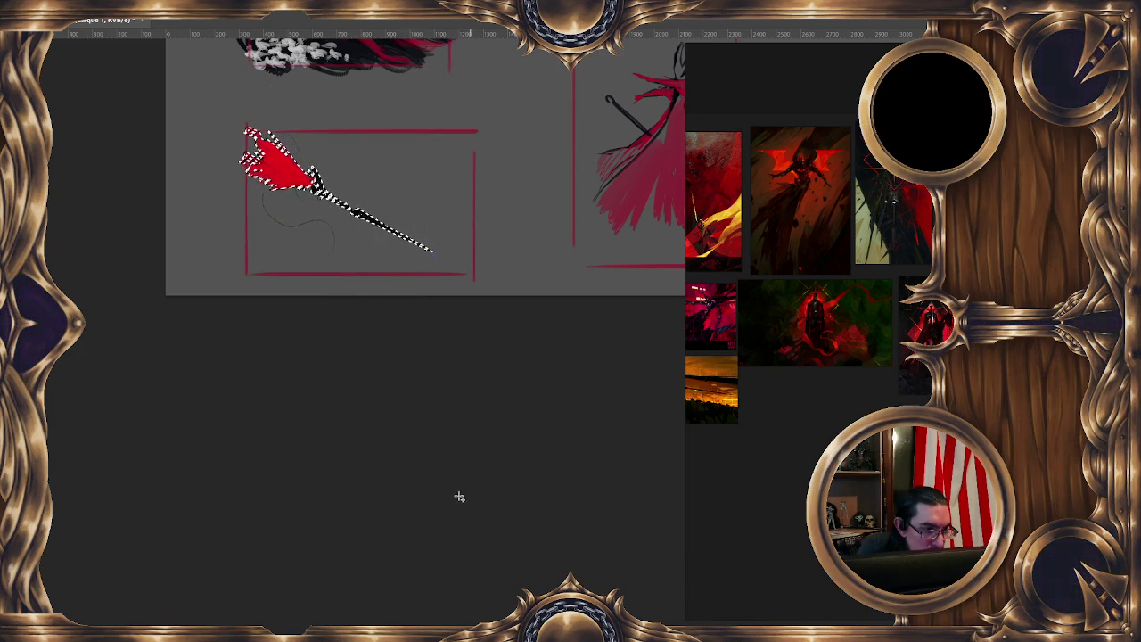
key(ctrl+d)
Pan back to the figure and spear sketches and reduce the brush to about 4 px
drag(465, 454, 475, 486)
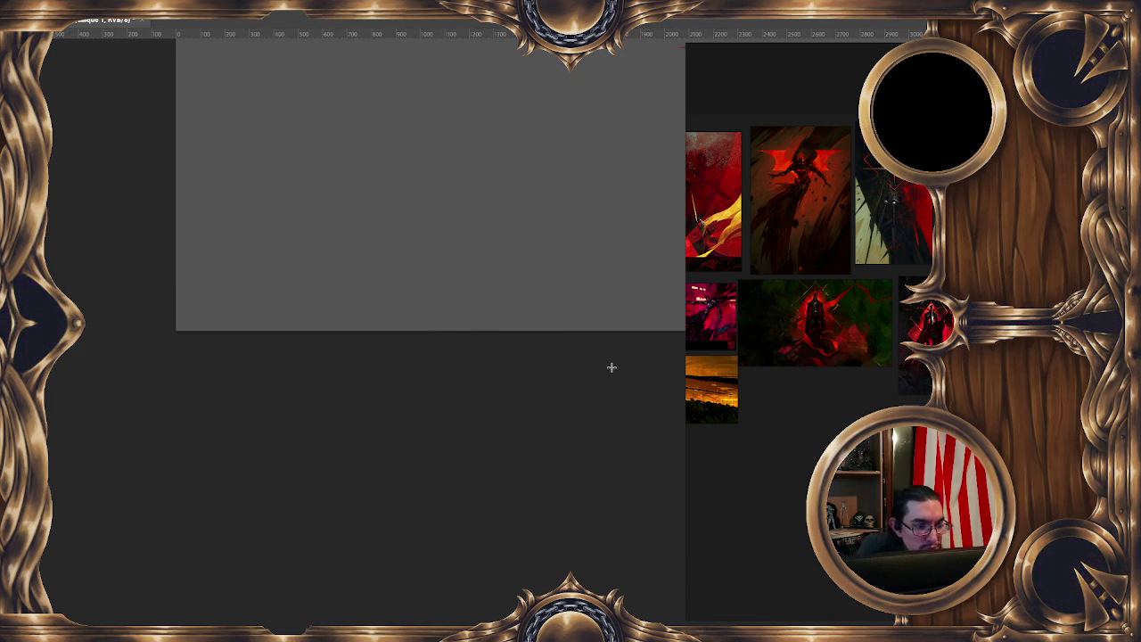
drag(612, 367, 313, 337)
drag(604, 348, 434, 357)
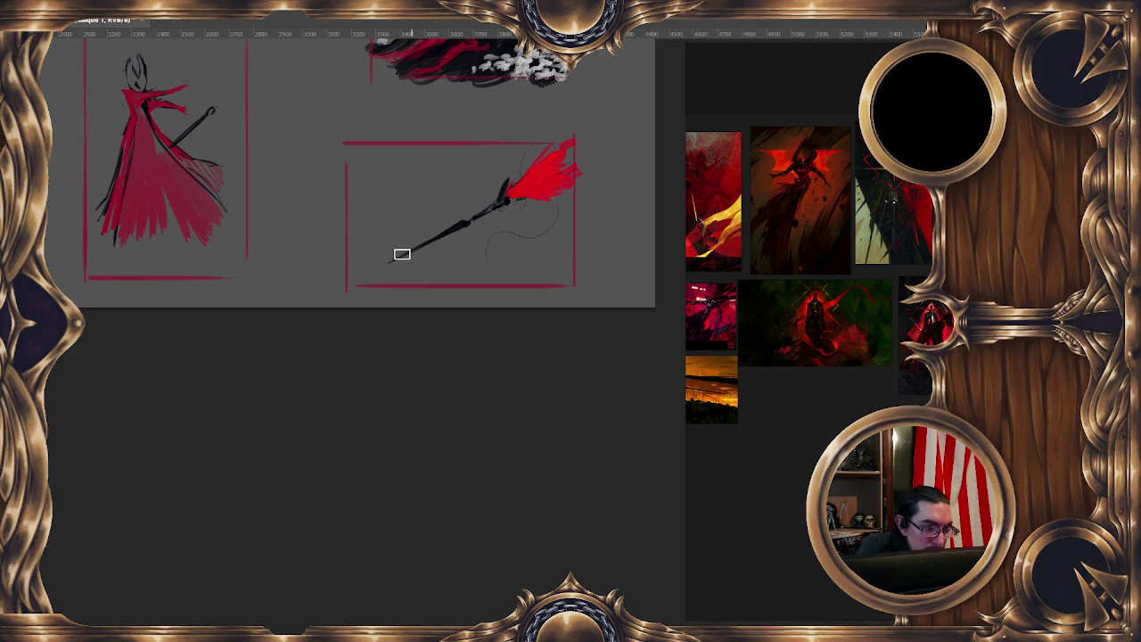
alt+right_click(440, 223)
alt+right_click(433, 227)
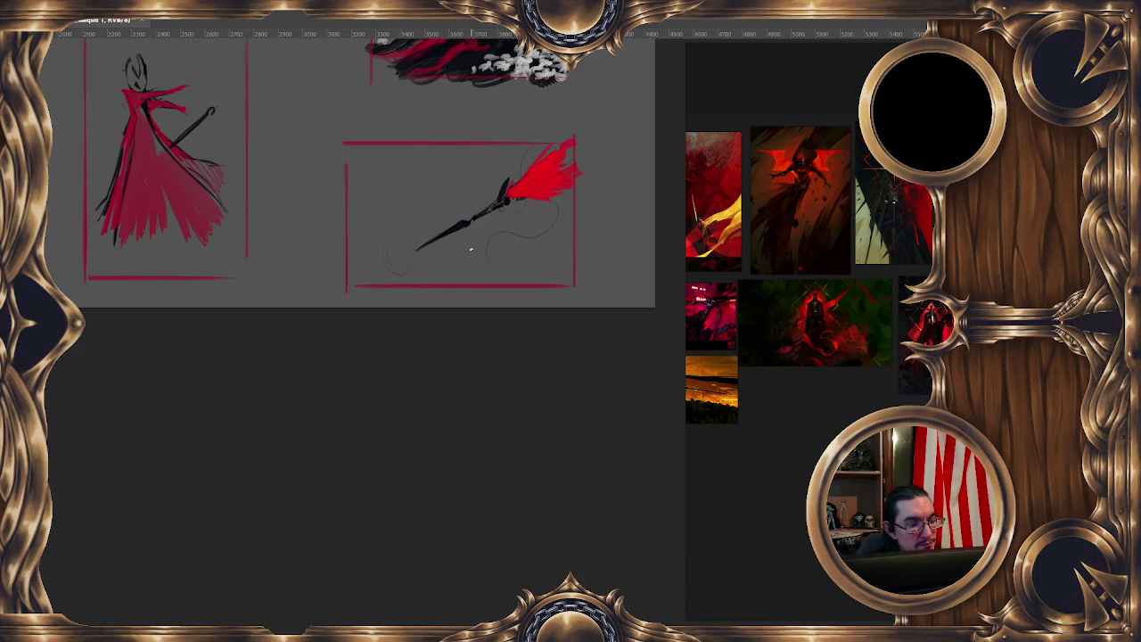
scroll(828, 398, down, 5)
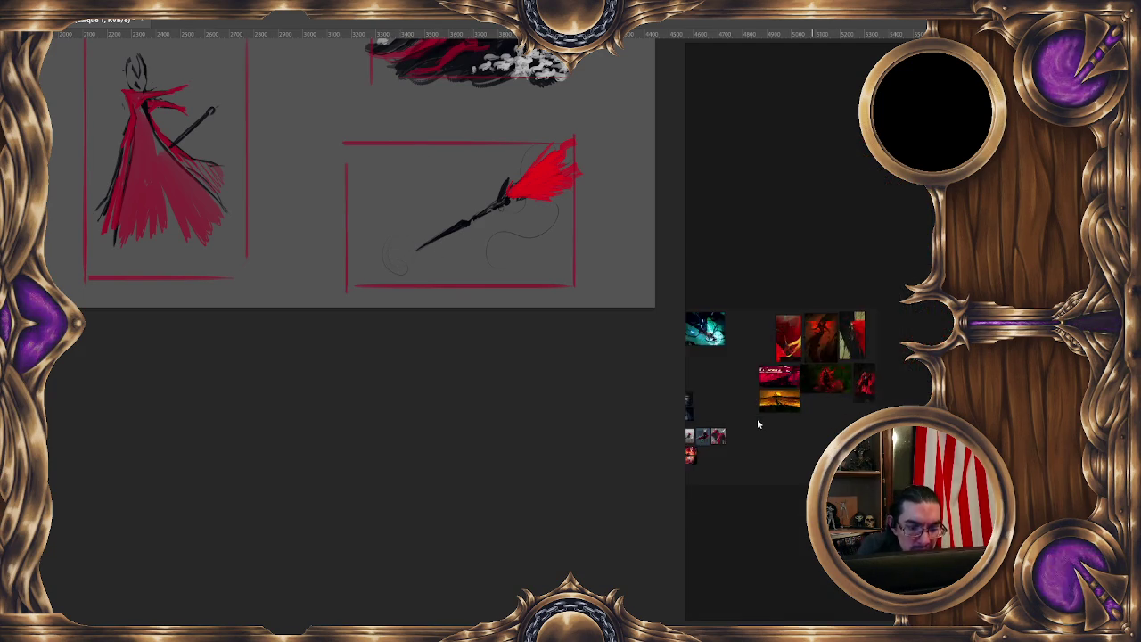
Lasso the spear and rotate it about 64° so its tip points up-left, then deselect
scroll(862, 402, up, 5)
scroll(862, 402, up, 2)
scroll(863, 402, up, 1)
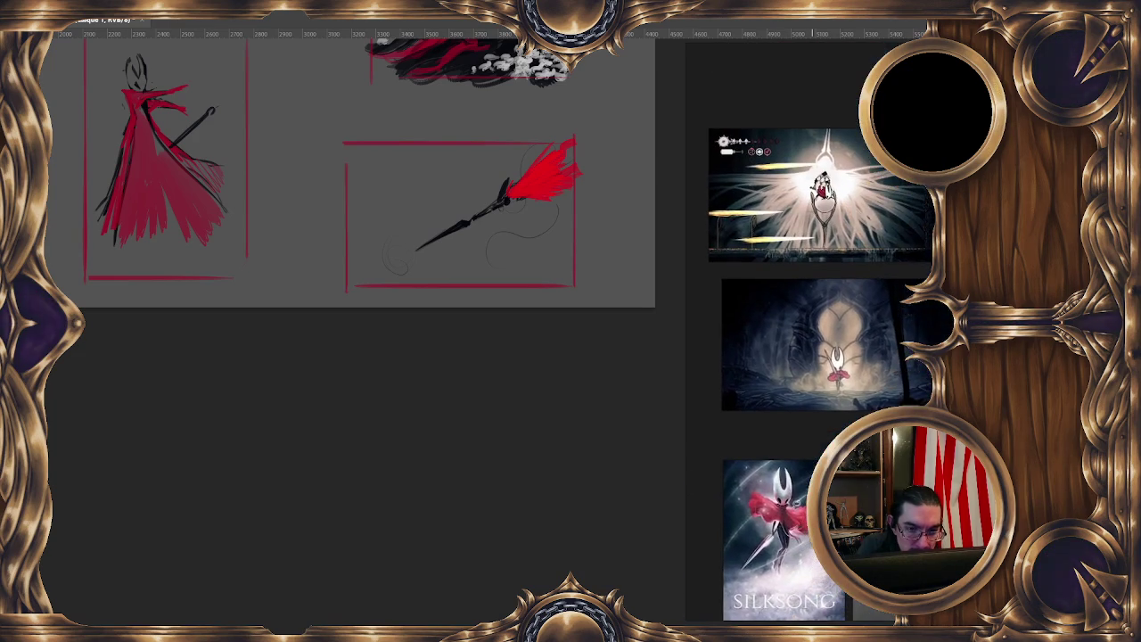
scroll(862, 402, up, 2)
scroll(856, 373, up, 2)
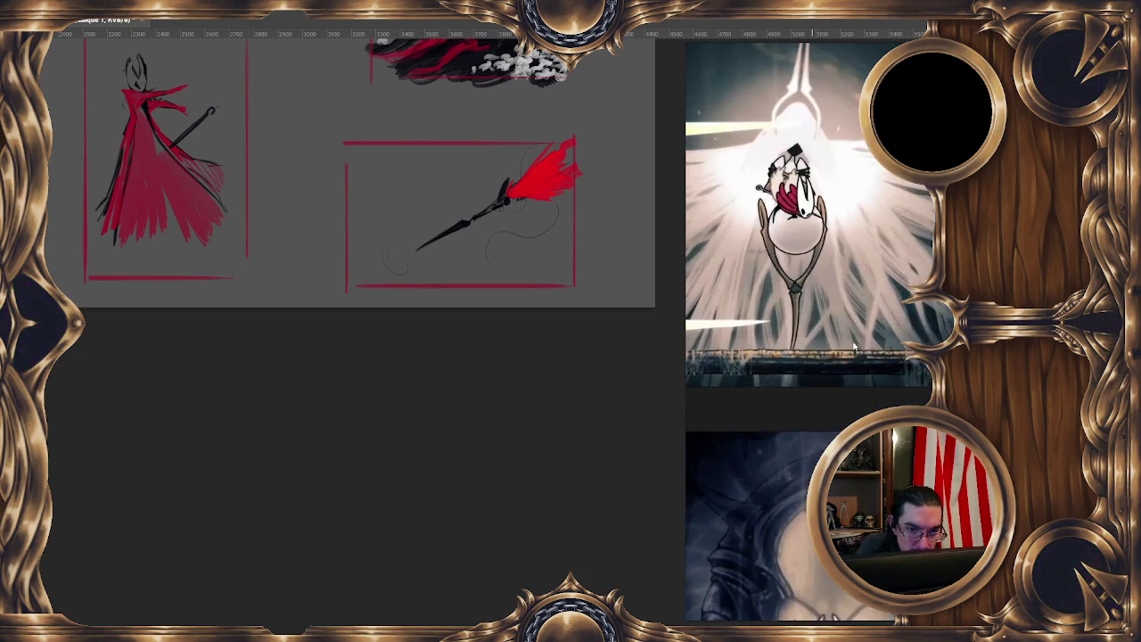
scroll(856, 373, up, 1)
scroll(855, 374, up, 2)
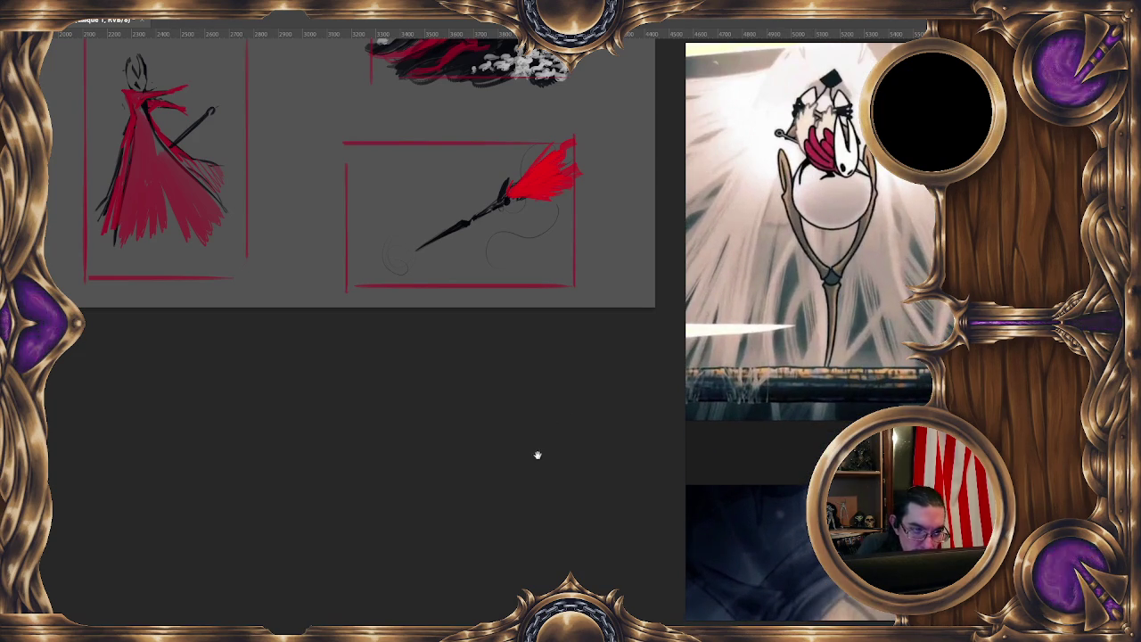
scroll(425, 283, up, 1)
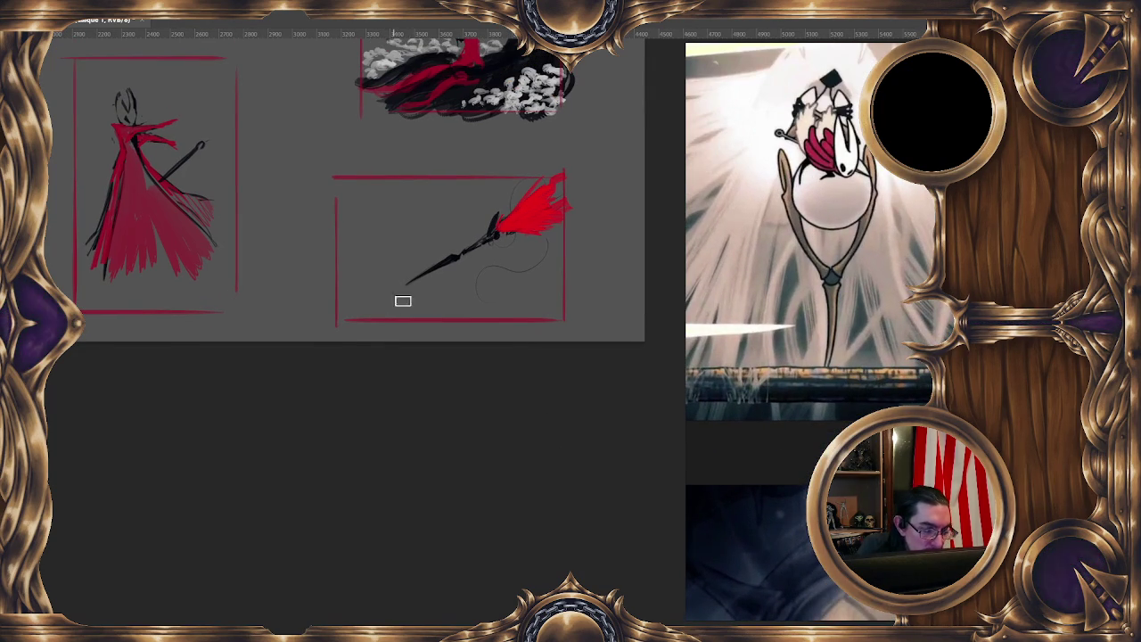
drag(551, 156, 525, 239)
right_click(526, 239)
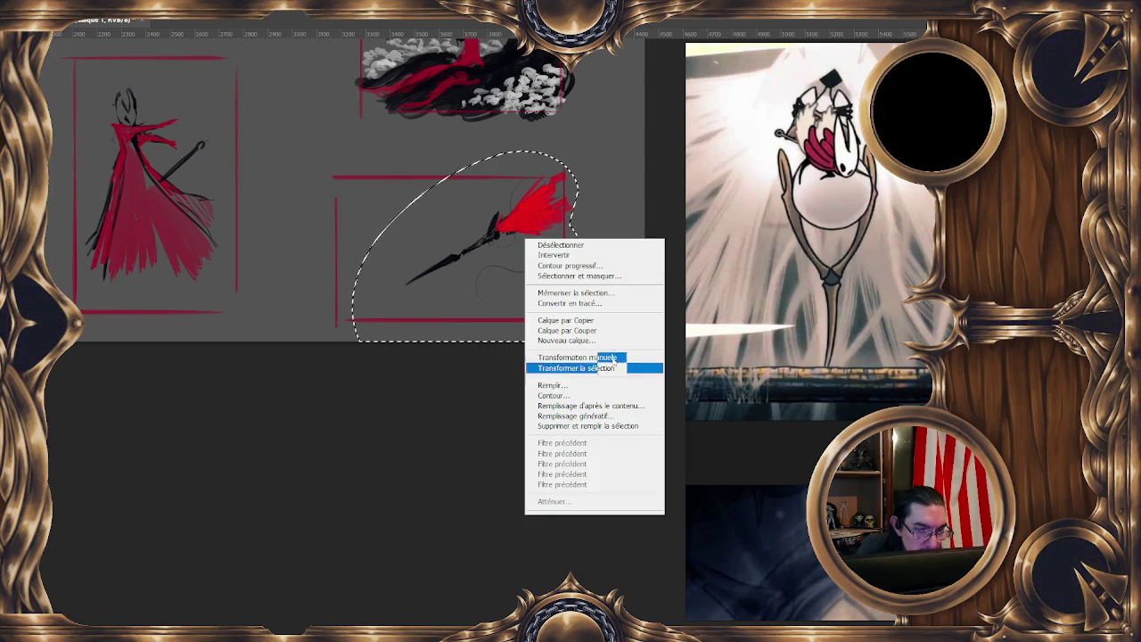
click(588, 359)
scroll(523, 189, up, 1)
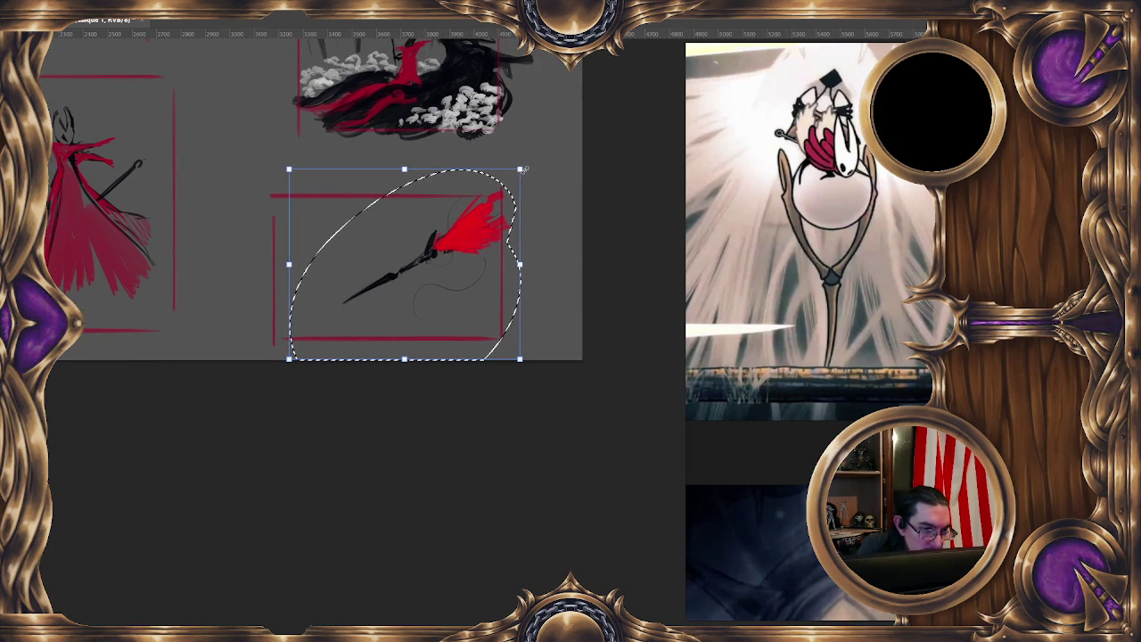
mouse_move(529, 167)
mouse_down()
mouse_move(538, 327)
mouse_move(551, 335)
mouse_move(499, 343)
mouse_move(484, 321)
mouse_move(489, 301)
mouse_up()
key(Return)
key(ctrl+d)
Recentre and zoom out to view the rotated spear within its thumbnail frame
drag(362, 253, 430, 217)
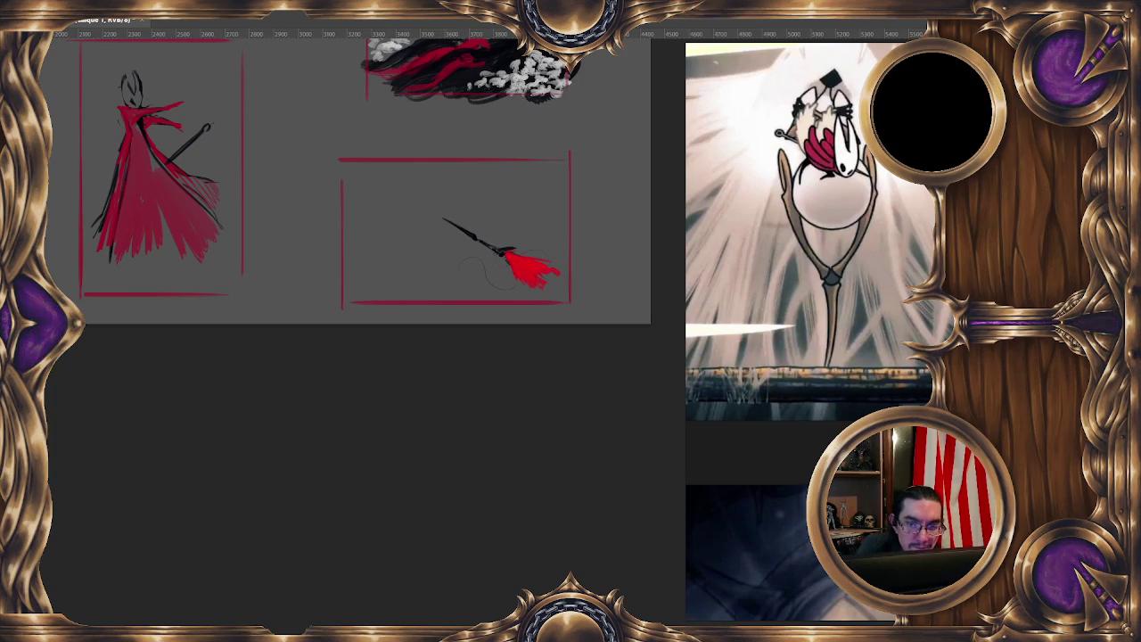
scroll(568, 319, down, 3)
scroll(547, 333, down, 2)
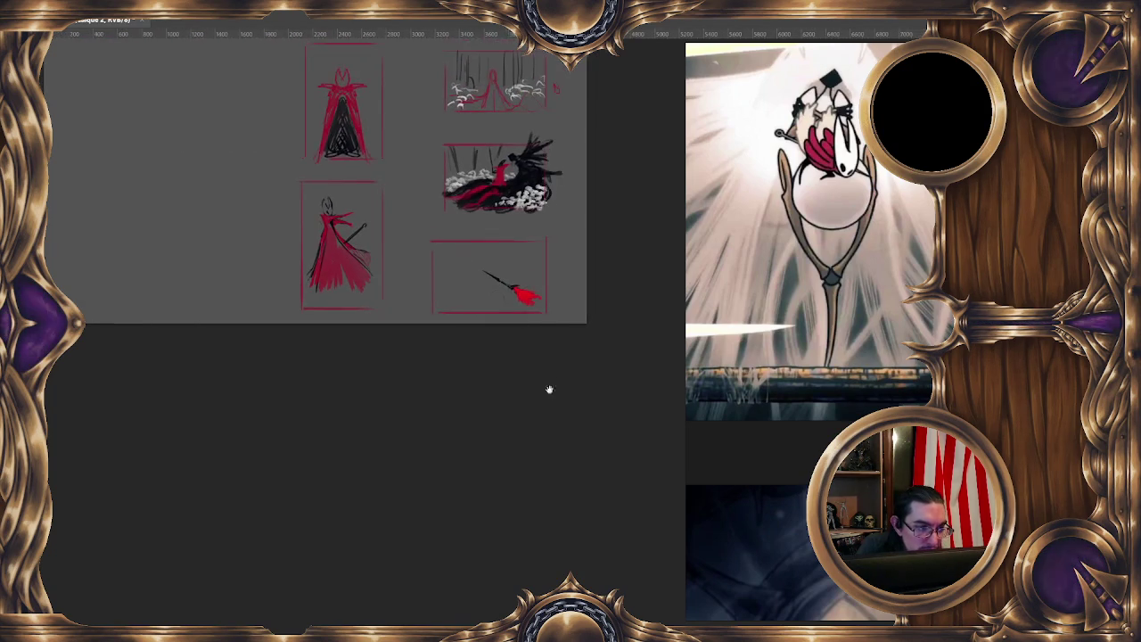
Try lasso selections around the spear and bottom-left figure sketches, then clear the selection
drag(591, 325, 488, 276)
drag(474, 406, 505, 375)
right_click(544, 328)
key(Escape)
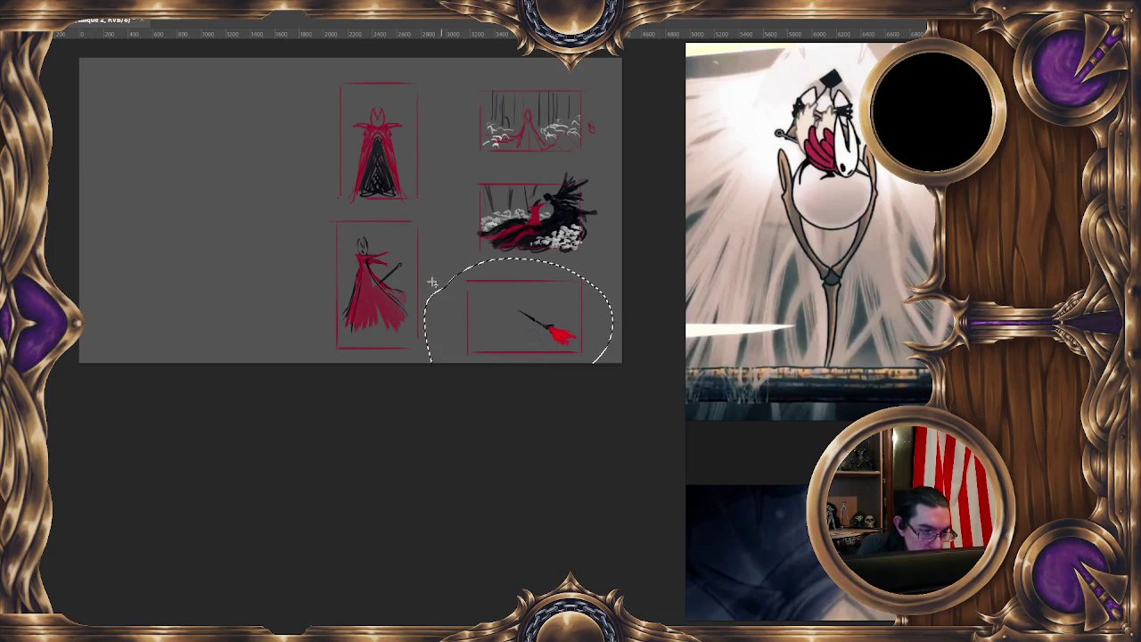
drag(305, 230, 439, 363)
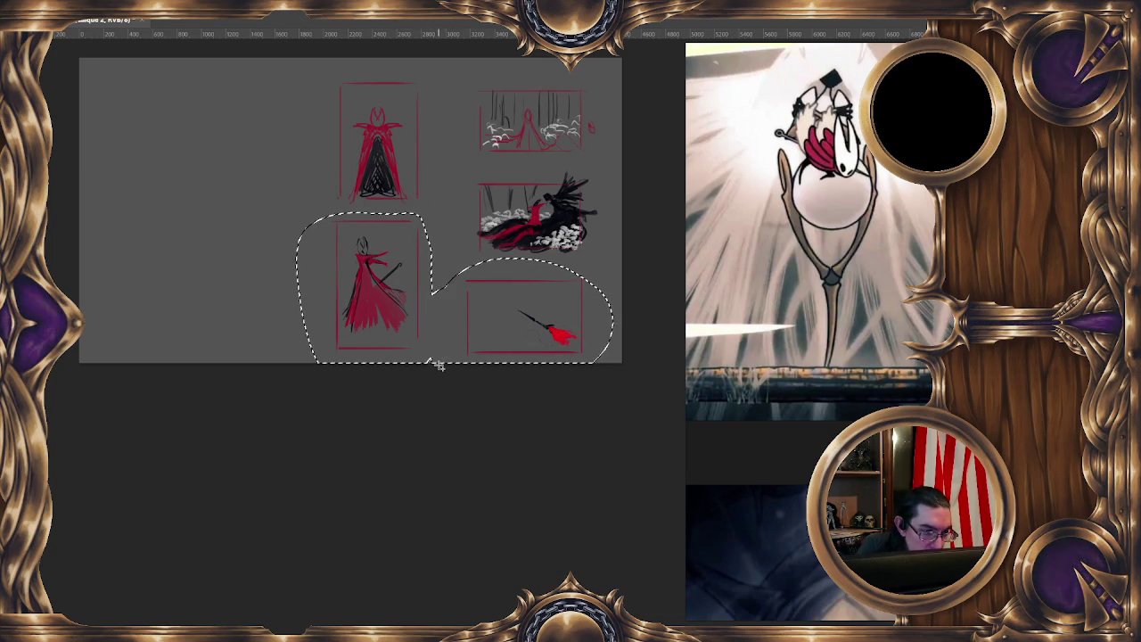
key(ctrl+d)
Copy a frame to make two empty frames left of the figure sketches, one per row
drag(336, 211, 437, 241)
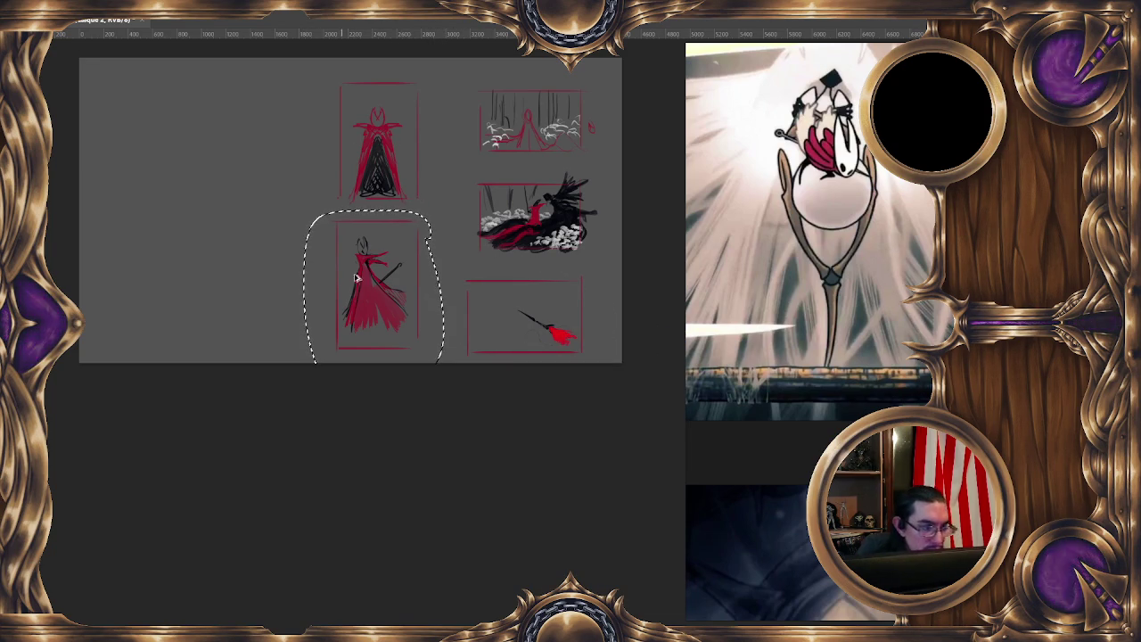
drag(243, 229, 318, 356)
drag(293, 285, 297, 134)
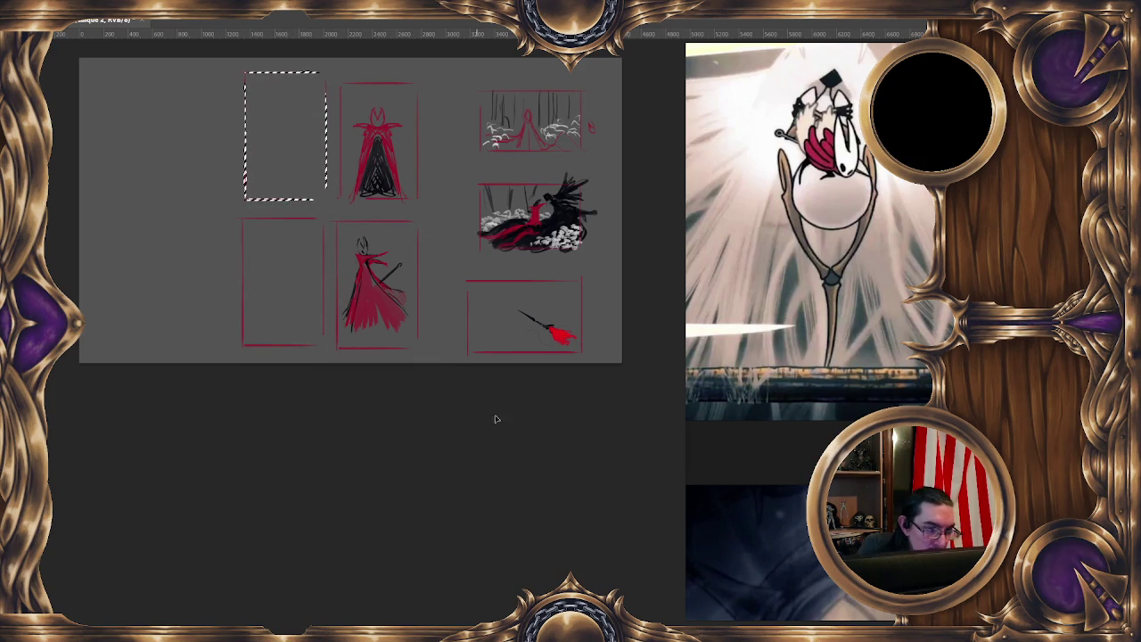
key(ctrl+d)
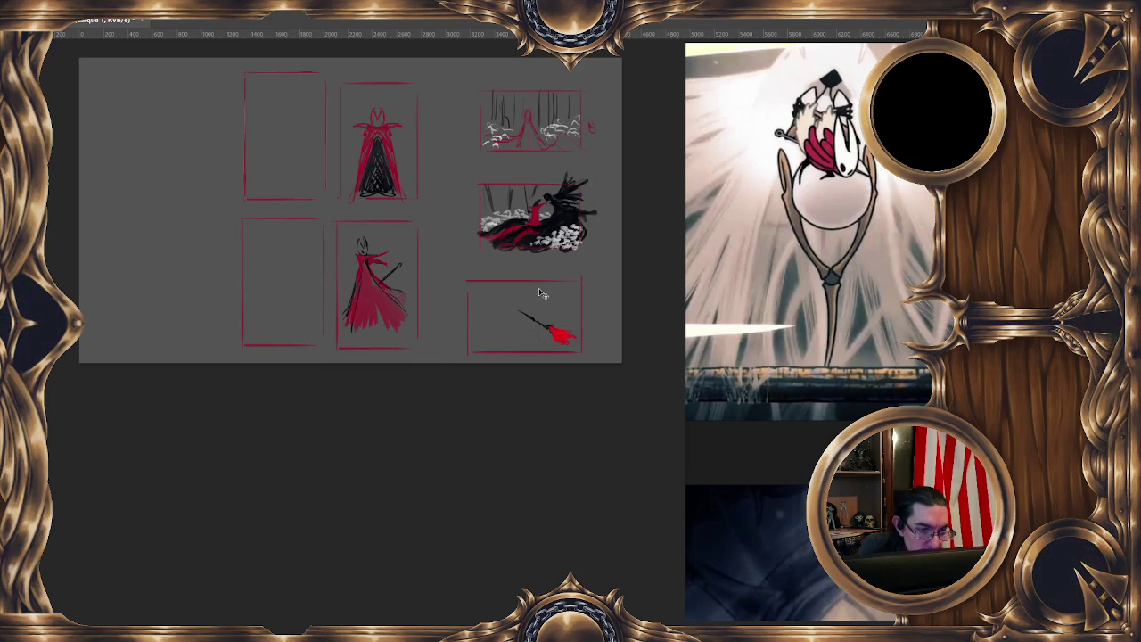
Shrink, rotate and move the bottom-right spear sketch into the top-left empty frame
mouse_move(550, 293)
mouse_down()
mouse_move(596, 301)
mouse_move(544, 281)
mouse_up()
right_click(590, 340)
click(633, 465)
mouse_move(624, 319)
mouse_down()
mouse_move(590, 245)
mouse_move(543, 258)
mouse_up()
mouse_move(526, 303)
mouse_down()
mouse_move(430, 192)
mouse_move(290, 129)
mouse_up()
drag(302, 10, 437, 85)
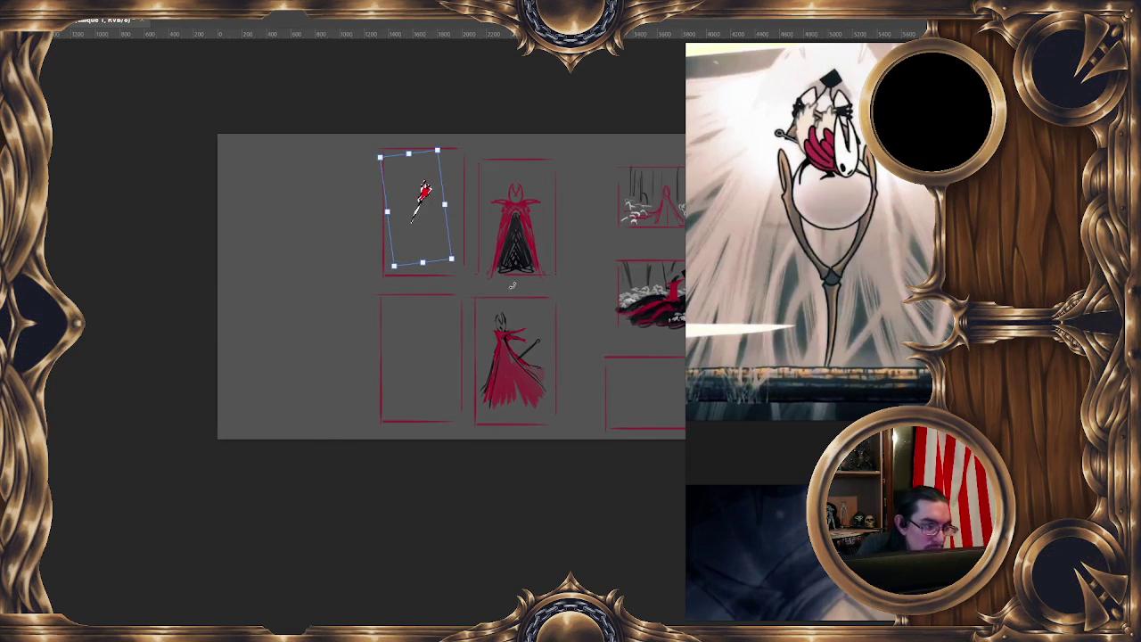
Rotate the spear to about -77°, enlarge it in the top-left frame, and apply the transform
scroll(438, 86, up, 5)
drag(489, 158, 448, 135)
mouse_move(433, 307)
mouse_down()
mouse_move(441, 256)
mouse_move(476, 224)
mouse_move(569, 288)
mouse_move(500, 314)
mouse_move(510, 317)
mouse_up()
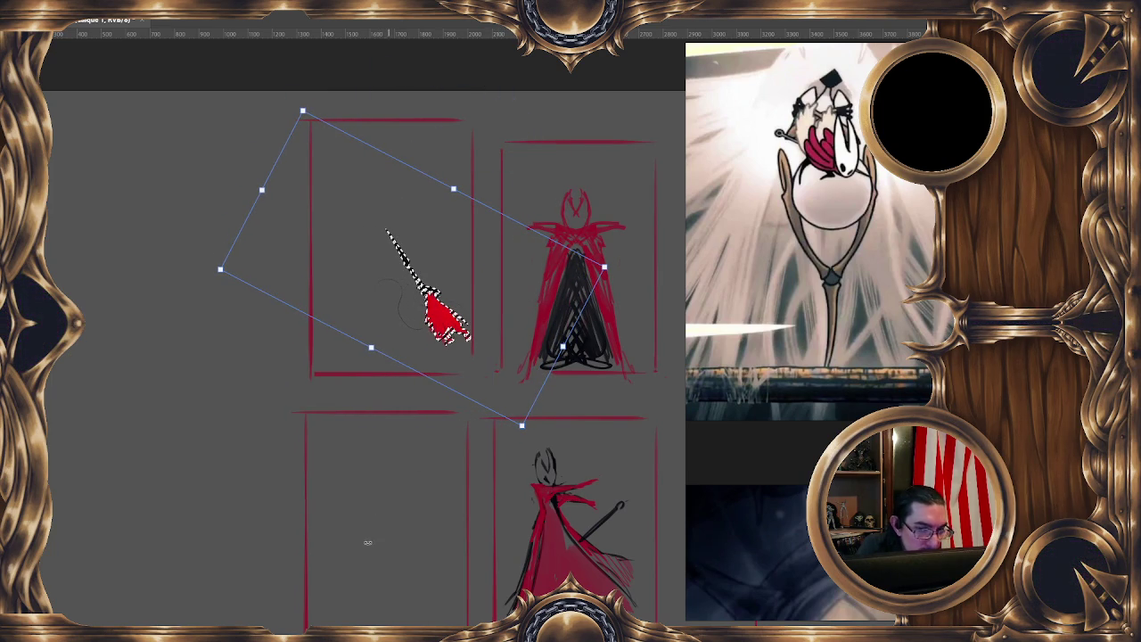
scroll(480, 554, down, 3)
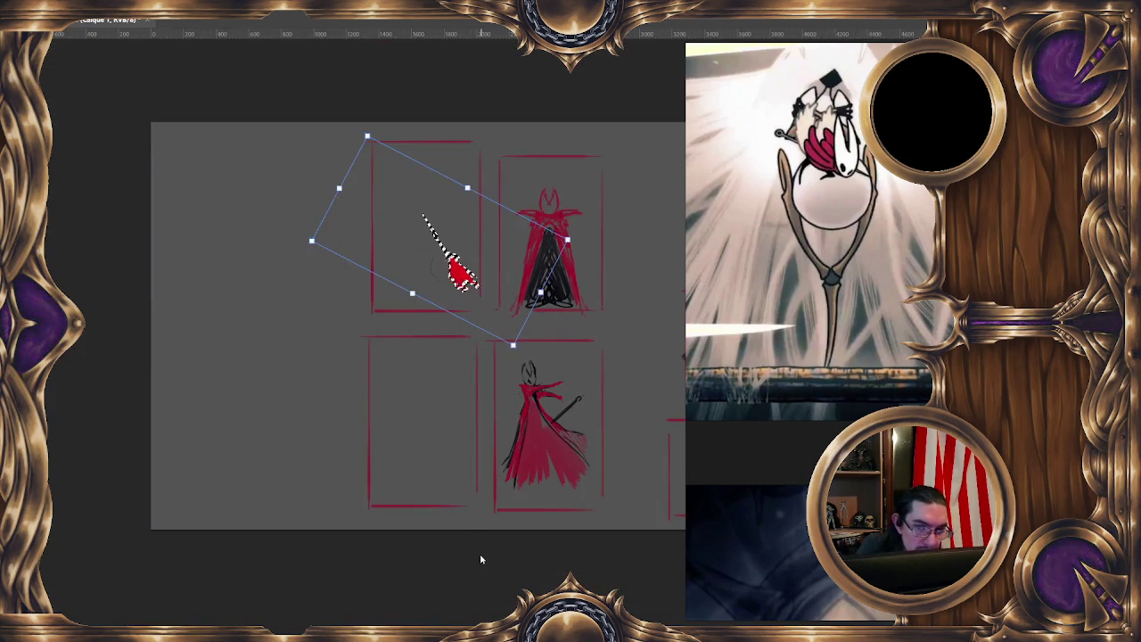
key(Return)
Repaint the top-left figure's red cape into a fuller shape
scroll(499, 357, up, 2)
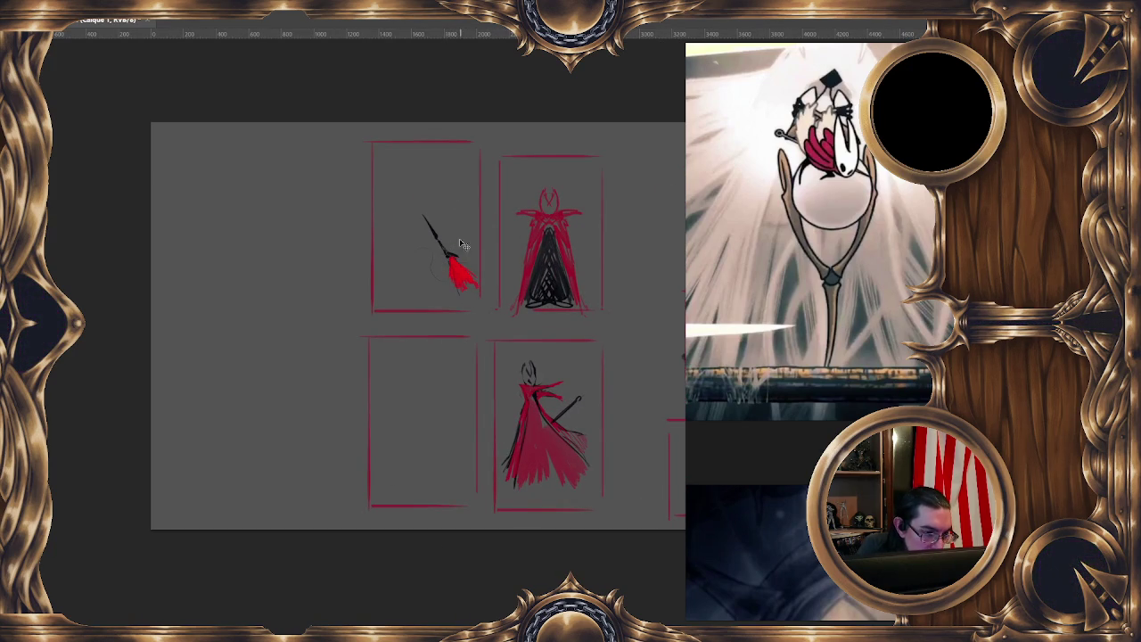
mouse_move(451, 284)
mouse_down()
mouse_move(455, 304)
mouse_move(453, 266)
mouse_up()
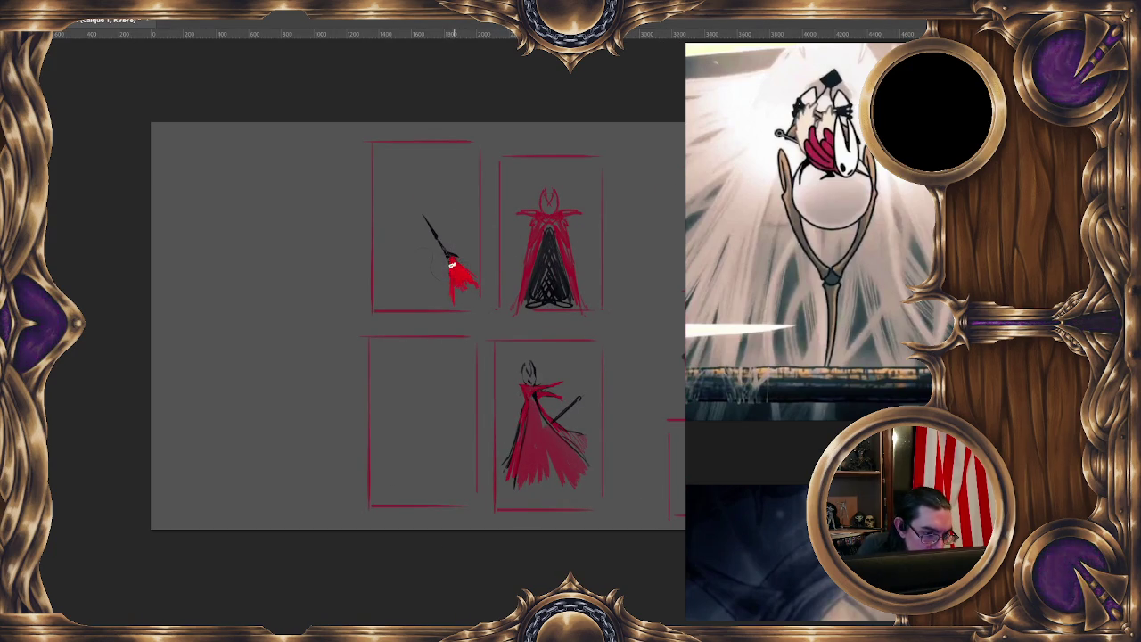
mouse_move(456, 318)
mouse_down()
mouse_move(487, 295)
mouse_move(453, 269)
mouse_up()
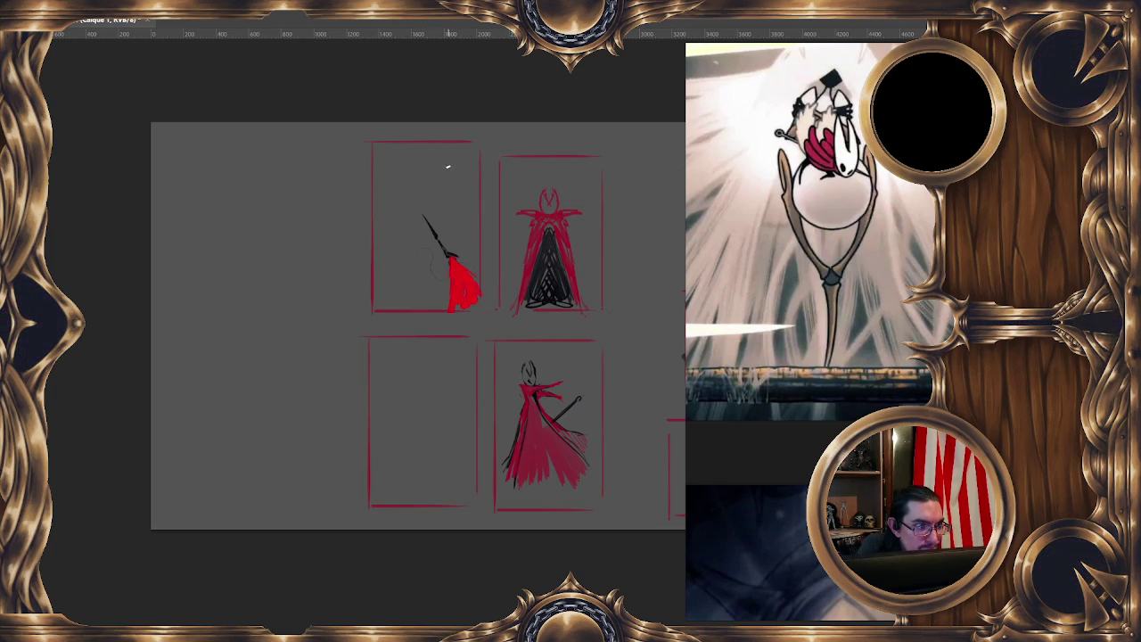
Copy the red-caped figure into the empty lower frame
drag(511, 176, 495, 160)
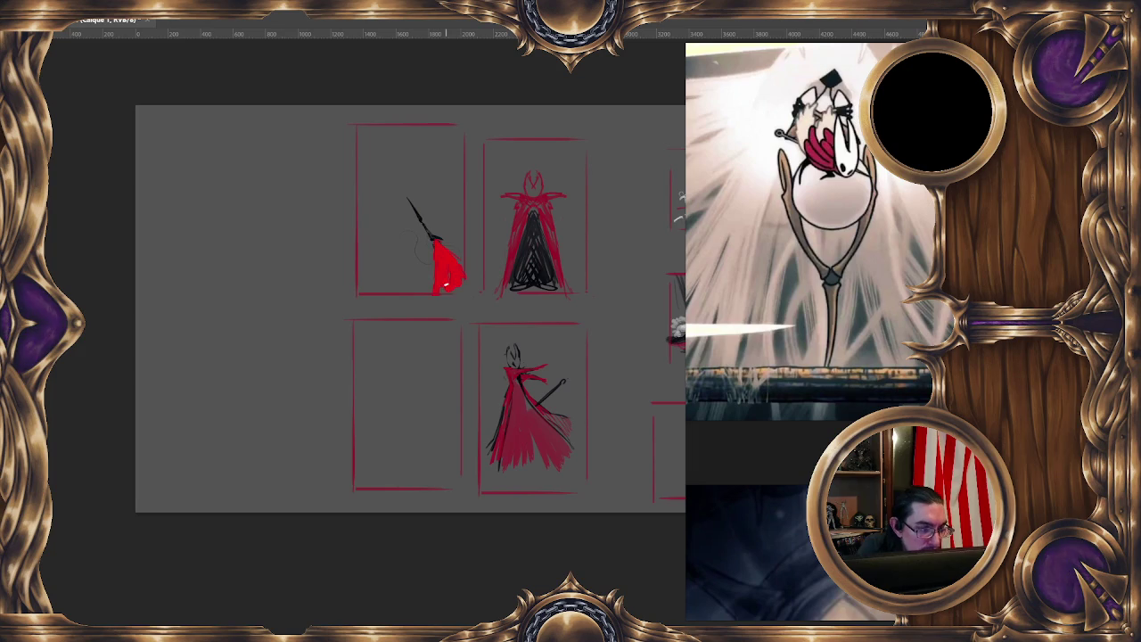
mouse_move(484, 270)
mouse_down()
mouse_move(458, 224)
mouse_move(450, 294)
mouse_up()
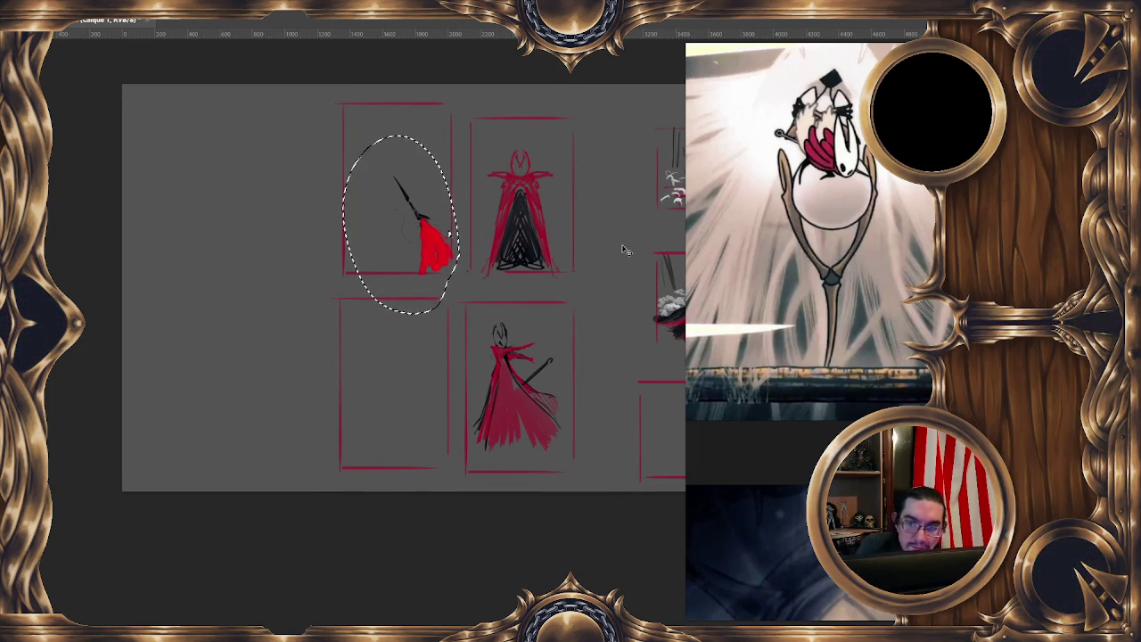
drag(624, 249, 765, 383)
mouse_move(553, 368)
mouse_down()
mouse_move(465, 306)
mouse_move(318, 257)
mouse_move(485, 288)
mouse_up()
right_click(510, 303)
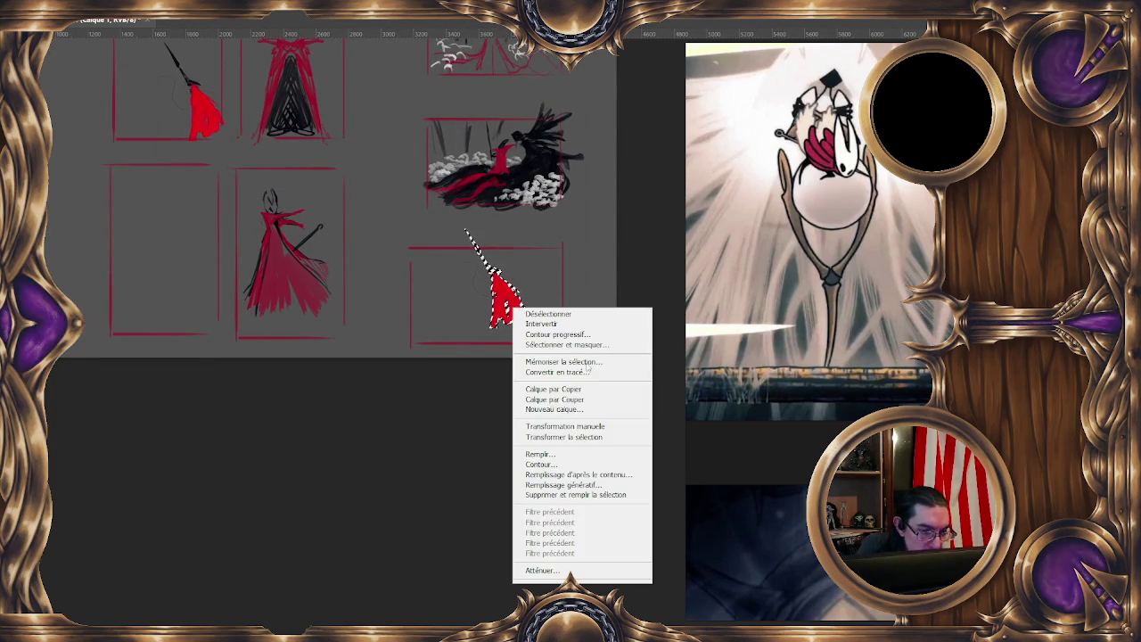
Rotate the copied figure onto its side
click(580, 428)
mouse_move(537, 326)
mouse_down()
mouse_move(558, 257)
mouse_move(504, 209)
mouse_up()
key(Return)
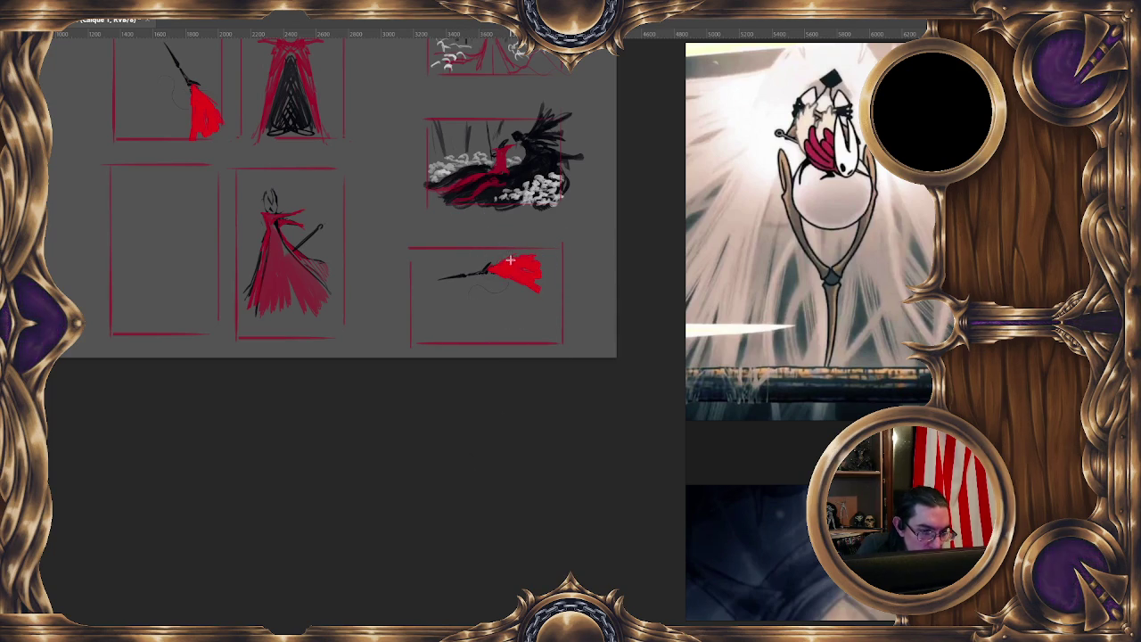
Move the lying figure left and tilt it about 10° clockwise
drag(466, 247, 488, 233)
right_click(503, 279)
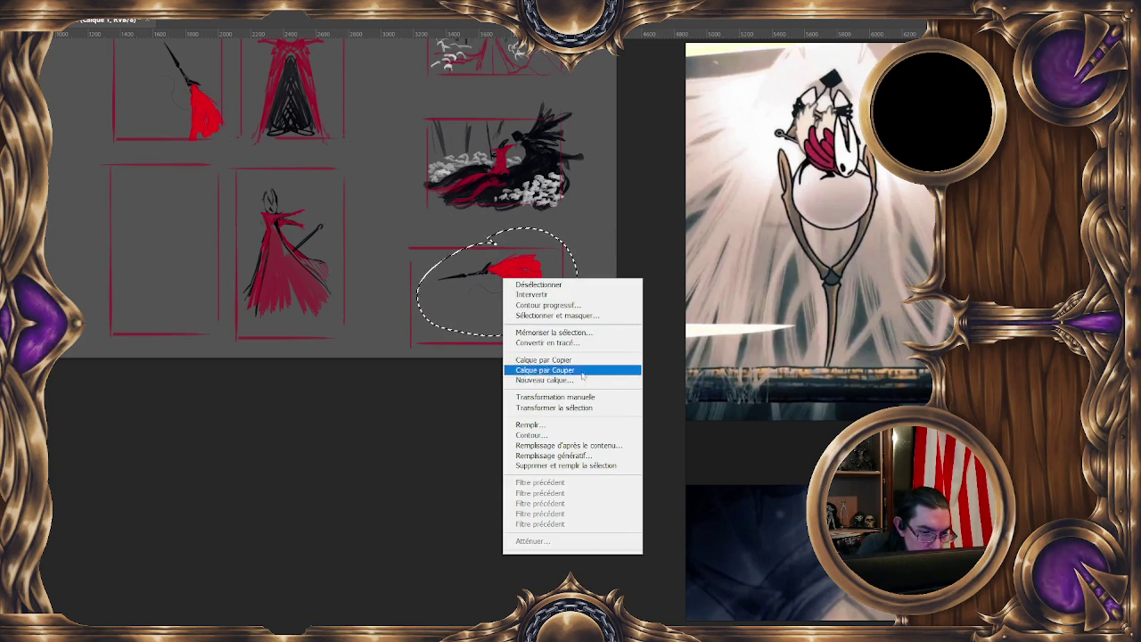
click(587, 408)
drag(530, 304, 491, 306)
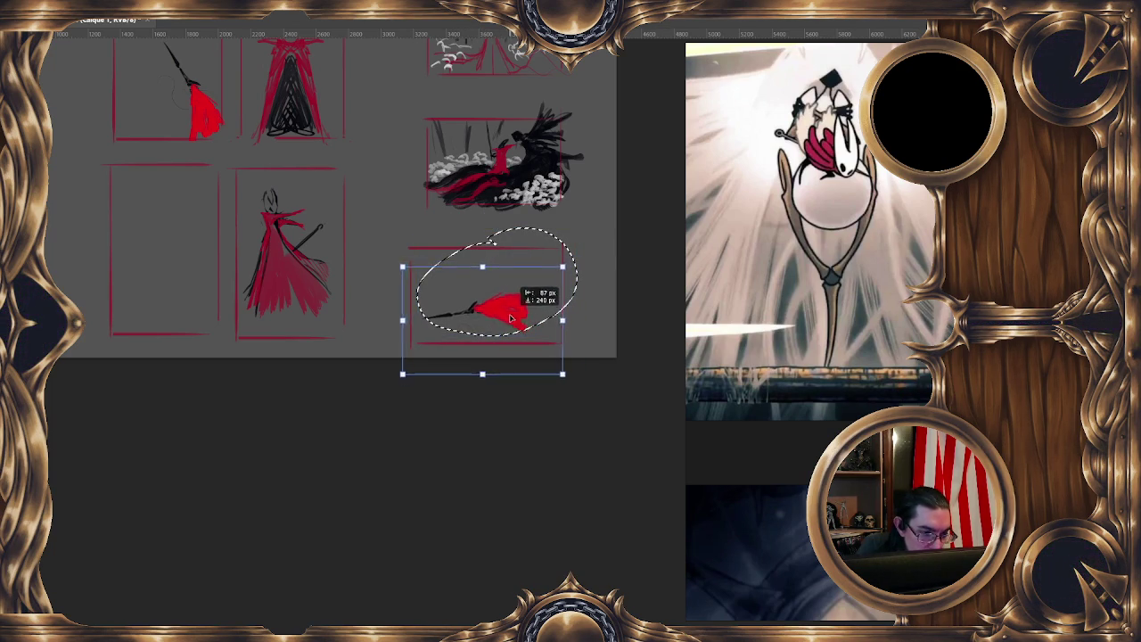
drag(589, 292, 594, 306)
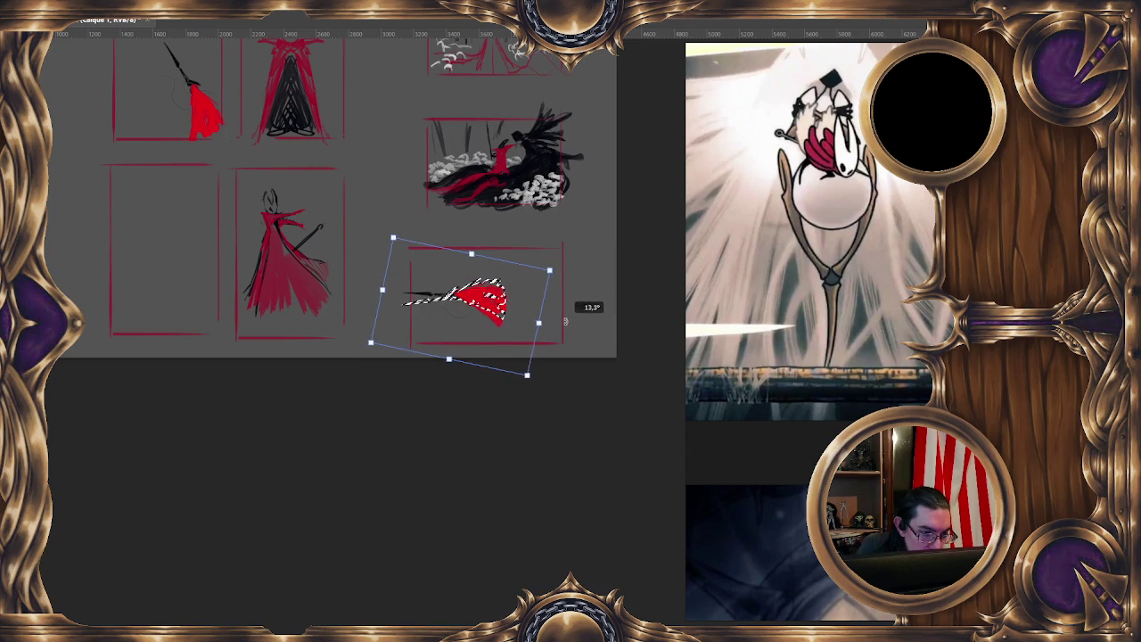
key(Return)
key(ctrl+shift+a)
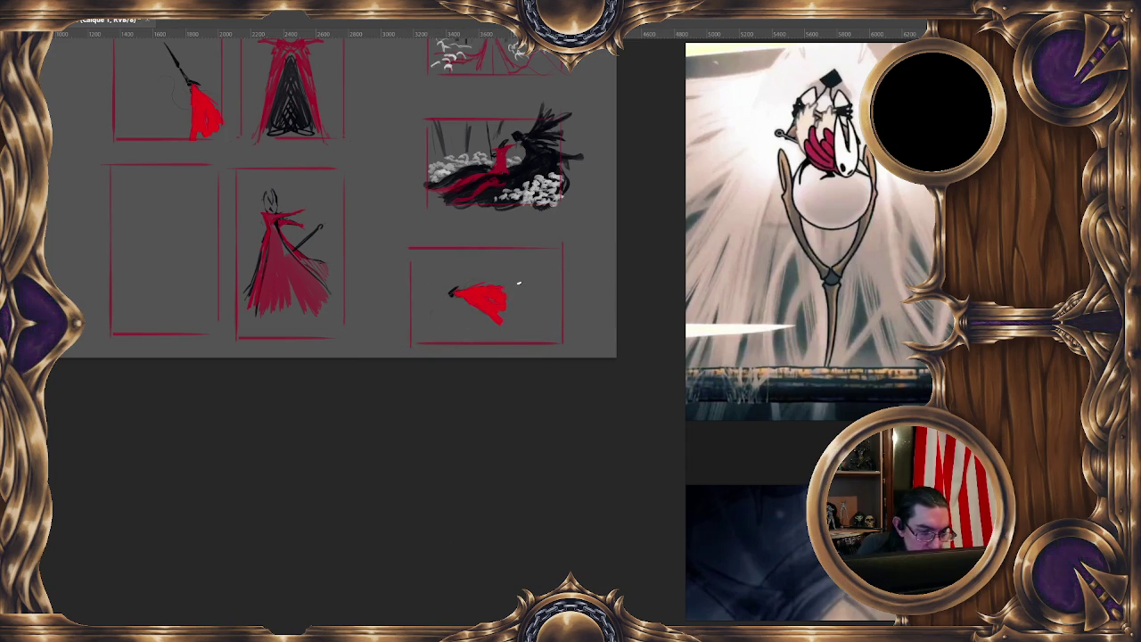
Nudge the figure further left, tilt it about 11° clockwise, and extend the cape rightward
drag(504, 263, 499, 261)
right_click(484, 252)
click(535, 408)
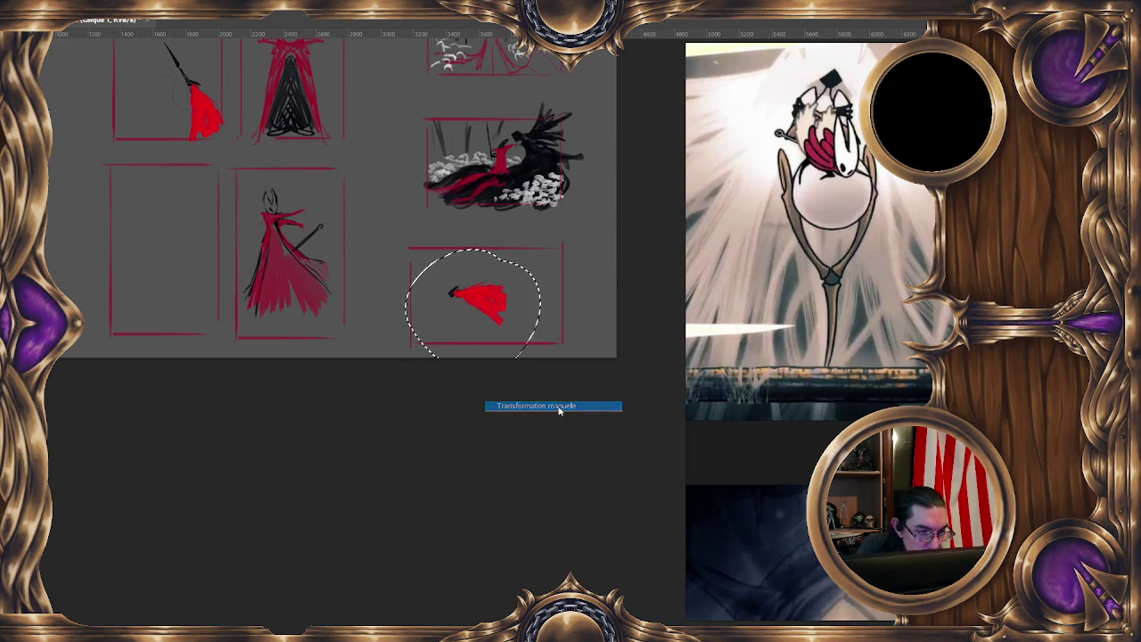
drag(494, 312, 462, 320)
scroll(450, 316, up, 2)
drag(546, 299, 546, 339)
key(Return)
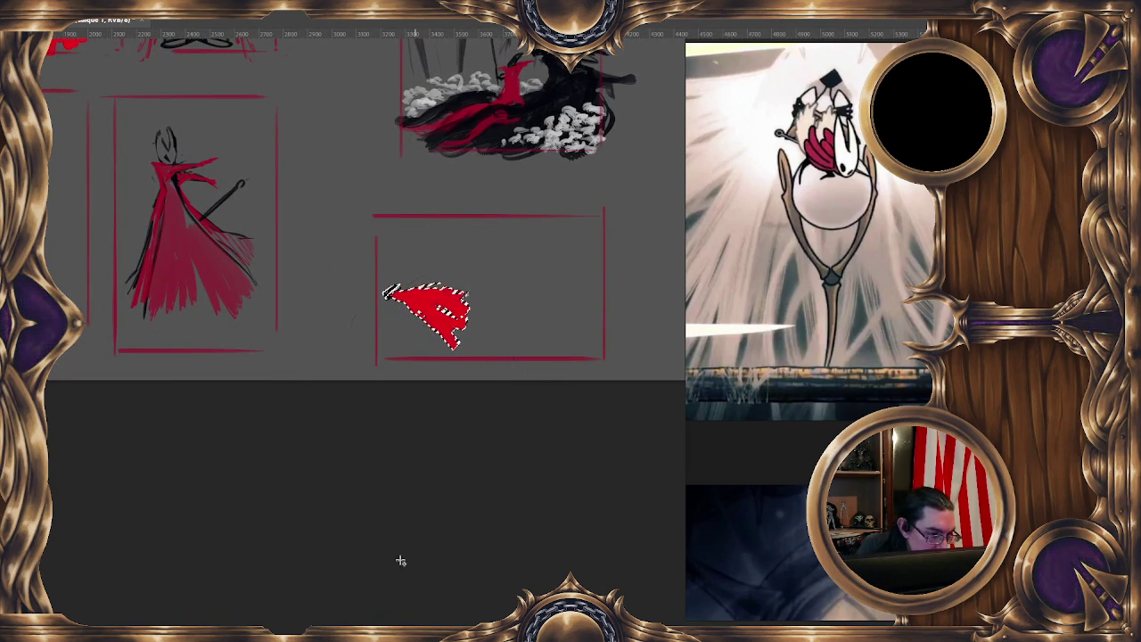
key(ctrl+d)
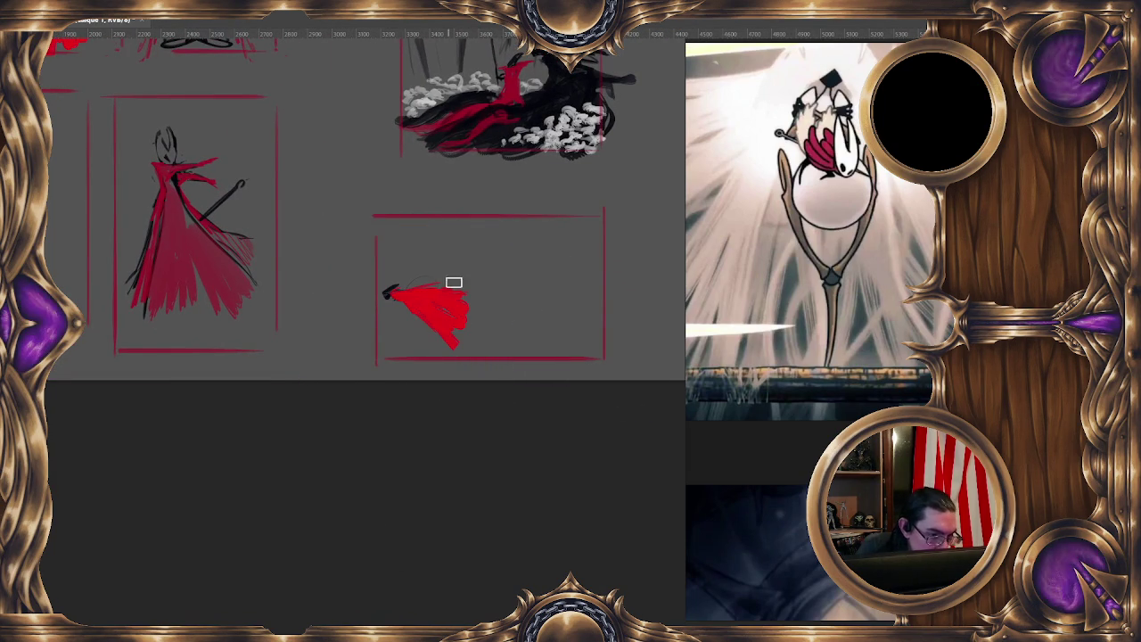
mouse_move(466, 295)
mouse_down()
mouse_move(521, 323)
mouse_move(466, 306)
mouse_move(586, 267)
mouse_move(535, 305)
mouse_up()
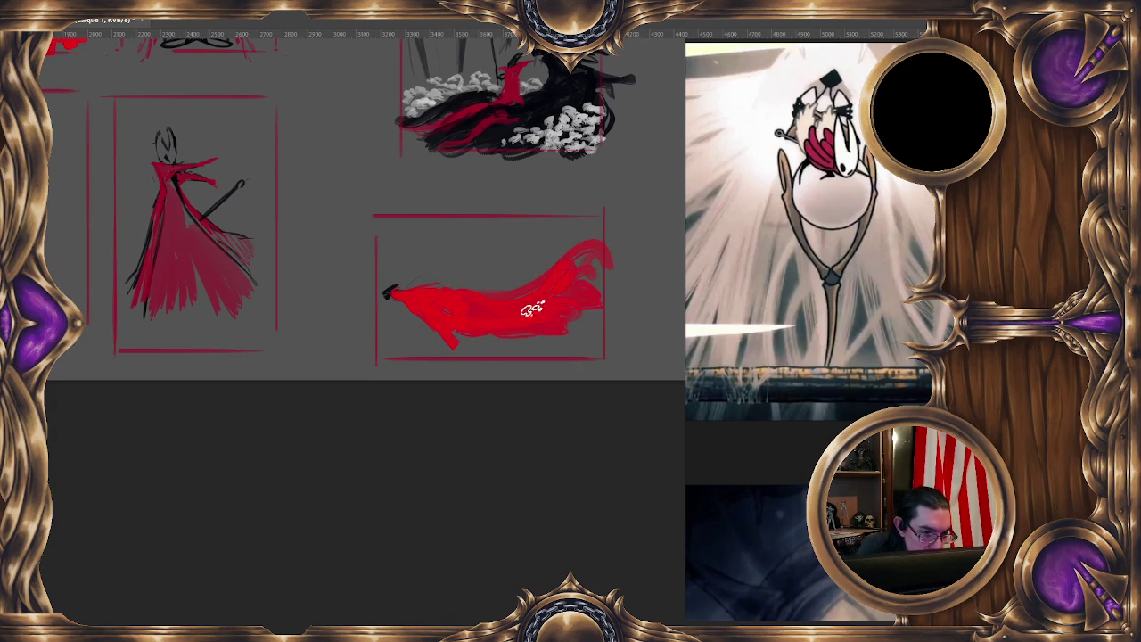
Sharpen the cape's lower edge and paint dark ground beneath its lower left, then zoom out
mouse_move(426, 332)
mouse_down()
mouse_move(525, 339)
mouse_move(580, 312)
mouse_up()
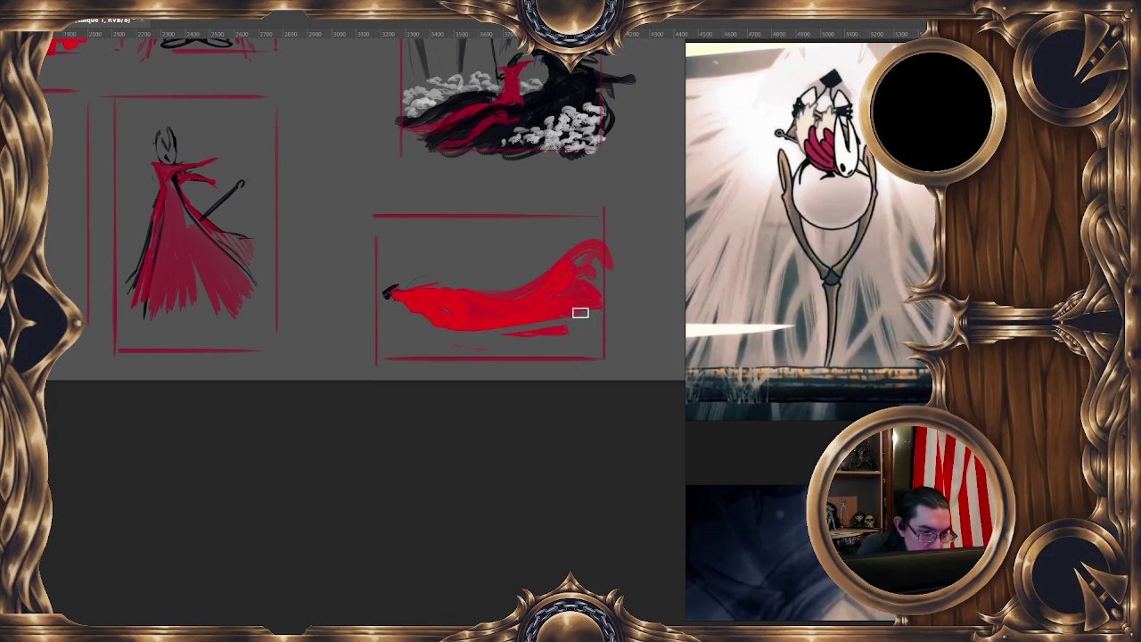
mouse_move(468, 347)
mouse_down()
mouse_move(424, 324)
mouse_move(434, 330)
mouse_move(400, 331)
mouse_move(456, 356)
mouse_move(407, 326)
mouse_move(458, 331)
mouse_move(526, 312)
mouse_up()
key(ctrl+z)
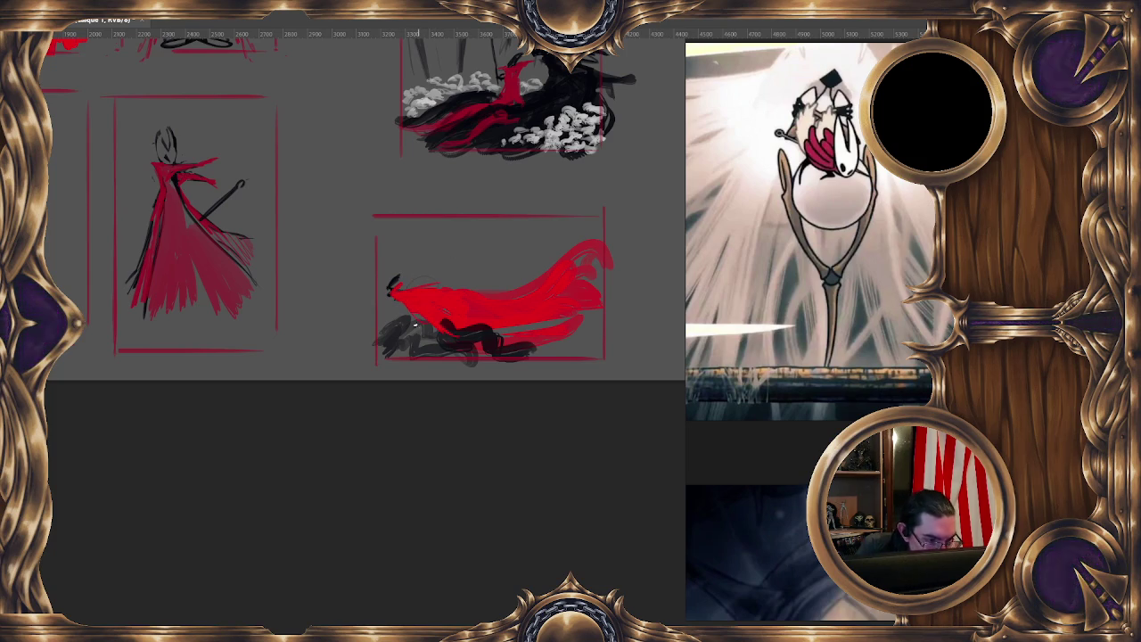
mouse_move(389, 308)
mouse_down()
mouse_move(375, 352)
mouse_move(552, 355)
mouse_up()
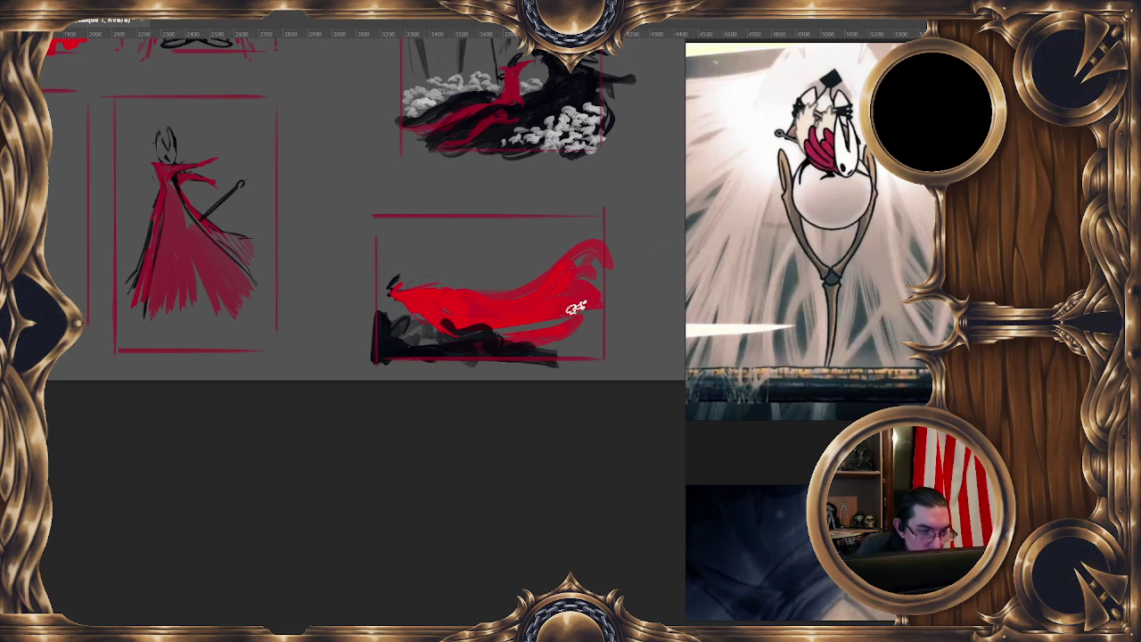
key(minus)
key(minus)
key(minus)
Mirror the view, then with an 11 px brush draw a thin dark needle and dark strokes under the cape
key(m)
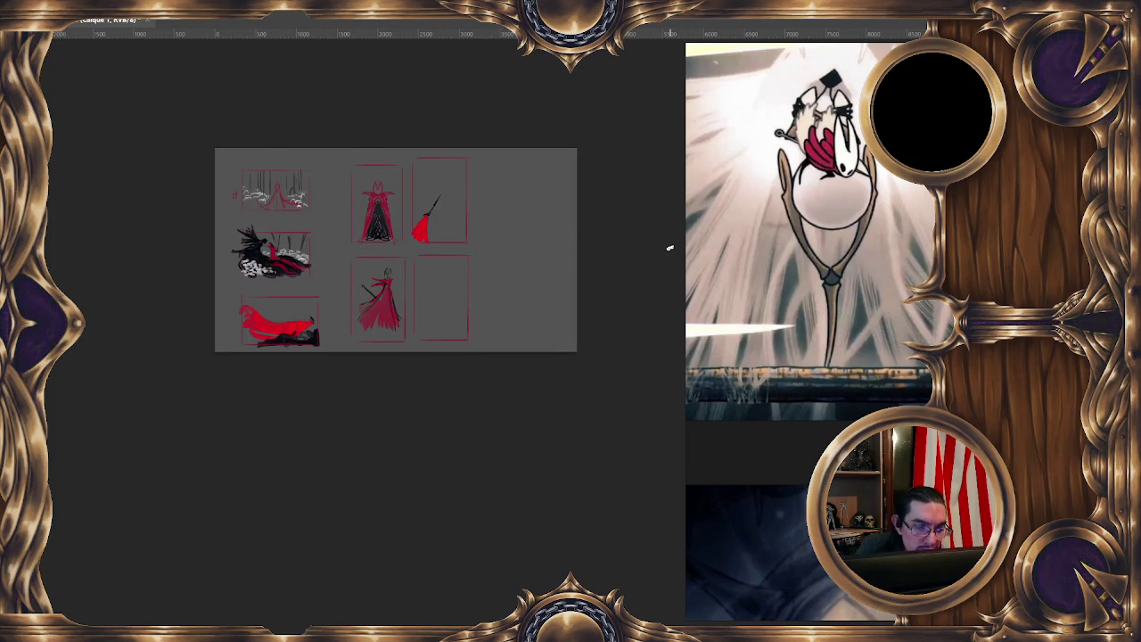
drag(316, 432, 567, 395)
key(plus)
key(plus)
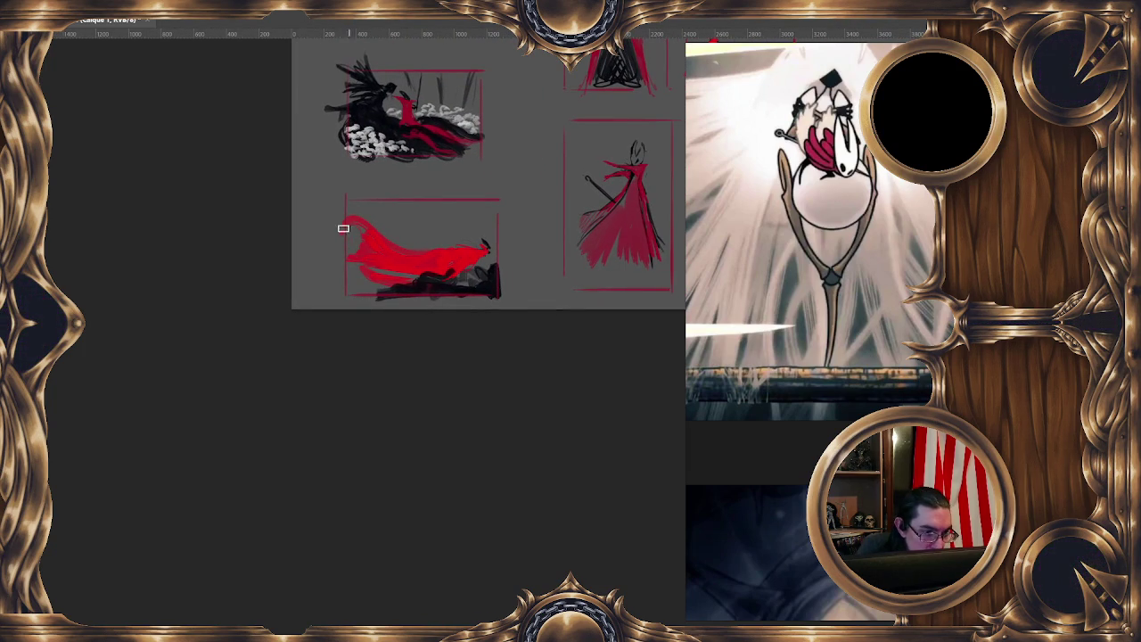
mouse_move(486, 230)
mouse_down()
mouse_move(478, 244)
mouse_move(492, 219)
mouse_up()
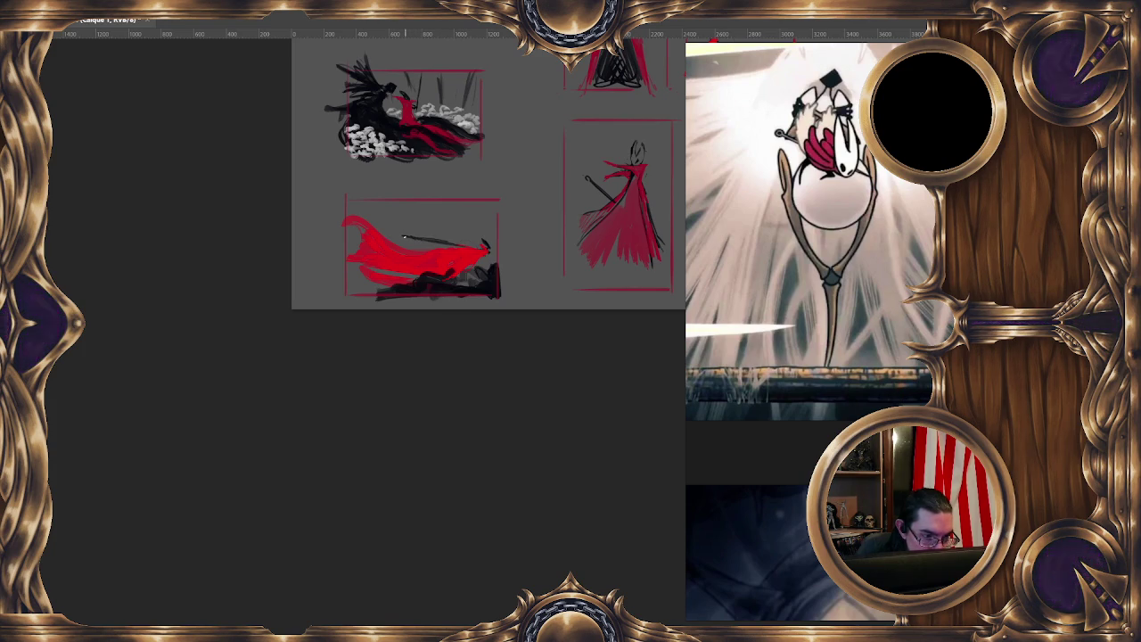
drag(412, 237, 455, 245)
mouse_move(450, 253)
mouse_down()
mouse_move(393, 276)
mouse_move(453, 379)
mouse_move(436, 283)
mouse_up()
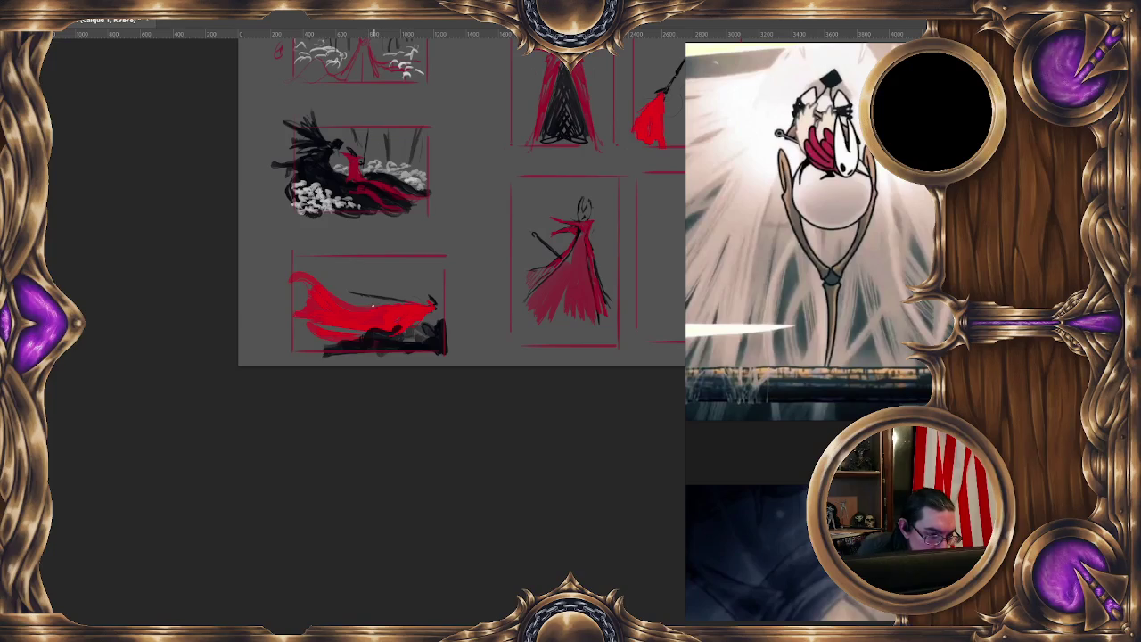
Draw a white curved line across the lying figure
drag(308, 336, 417, 311)
key(ctrl+z)
drag(305, 335, 413, 316)
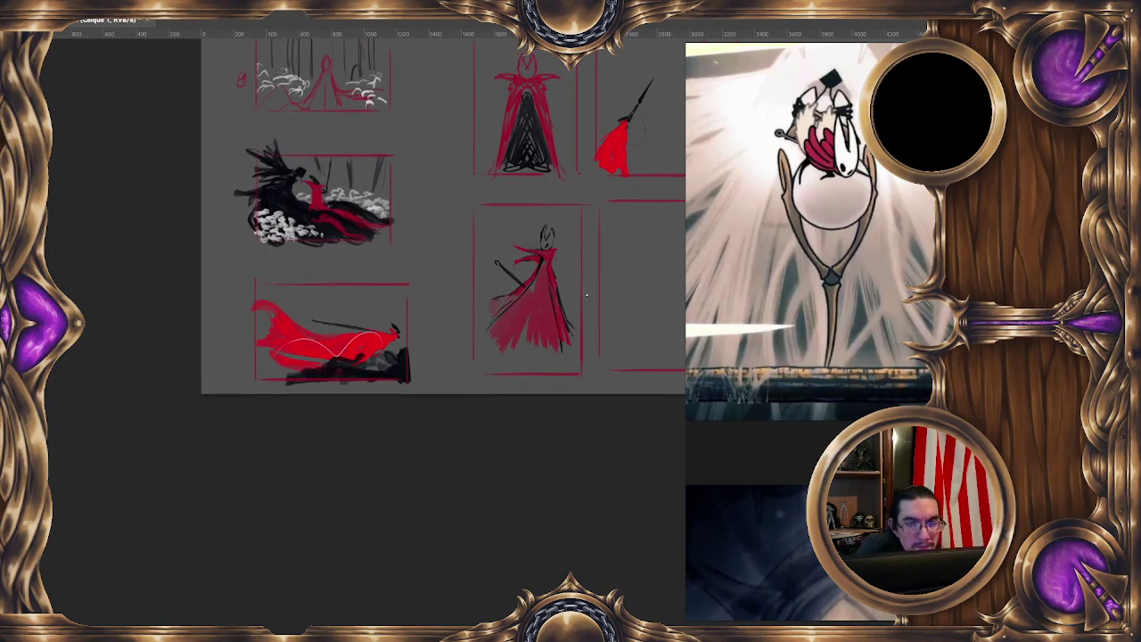
scroll(404, 280, down, 2)
scroll(588, 296, up, 2)
Add light motion lines above and along the cape, and extend the black ground right
drag(561, 440, 438, 402)
scroll(423, 377, up, 2)
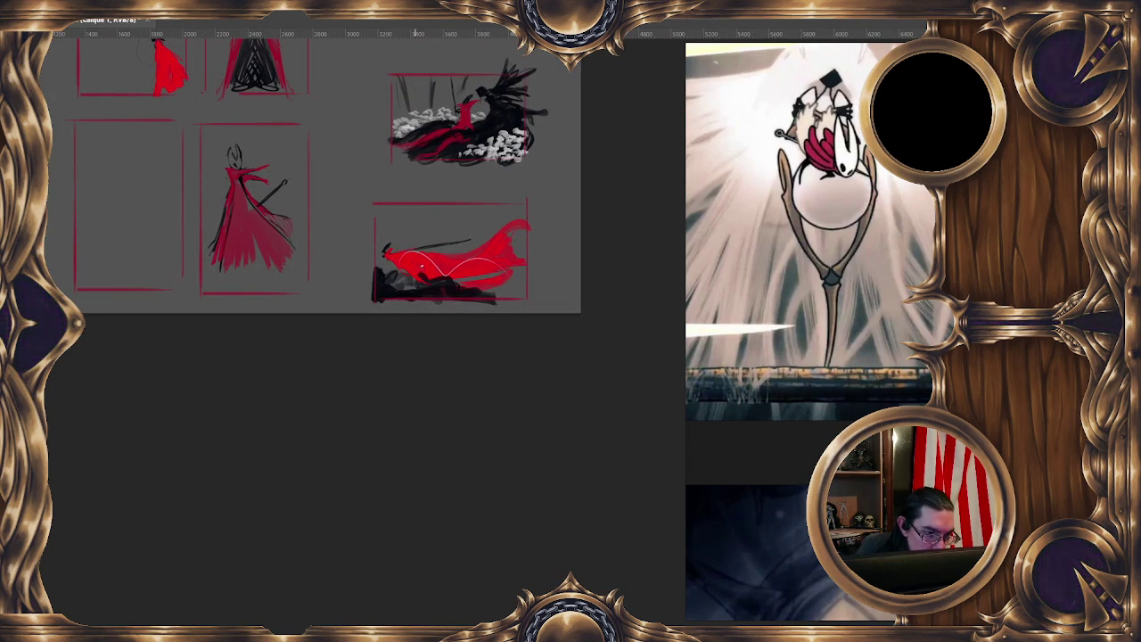
drag(417, 220, 522, 206)
drag(537, 263, 526, 234)
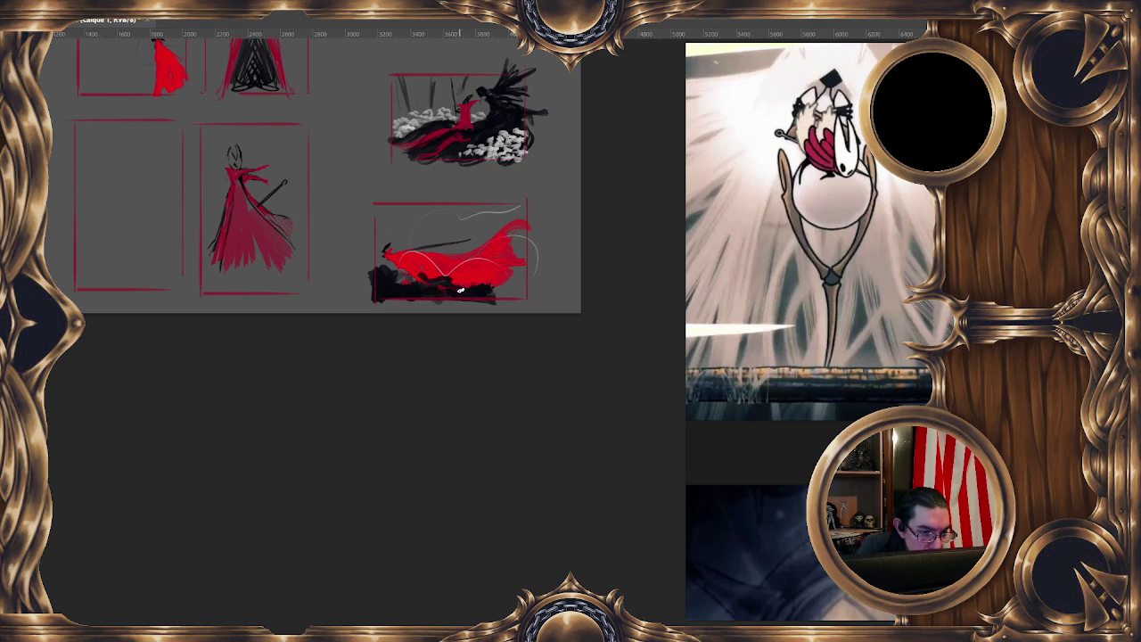
drag(495, 294, 506, 298)
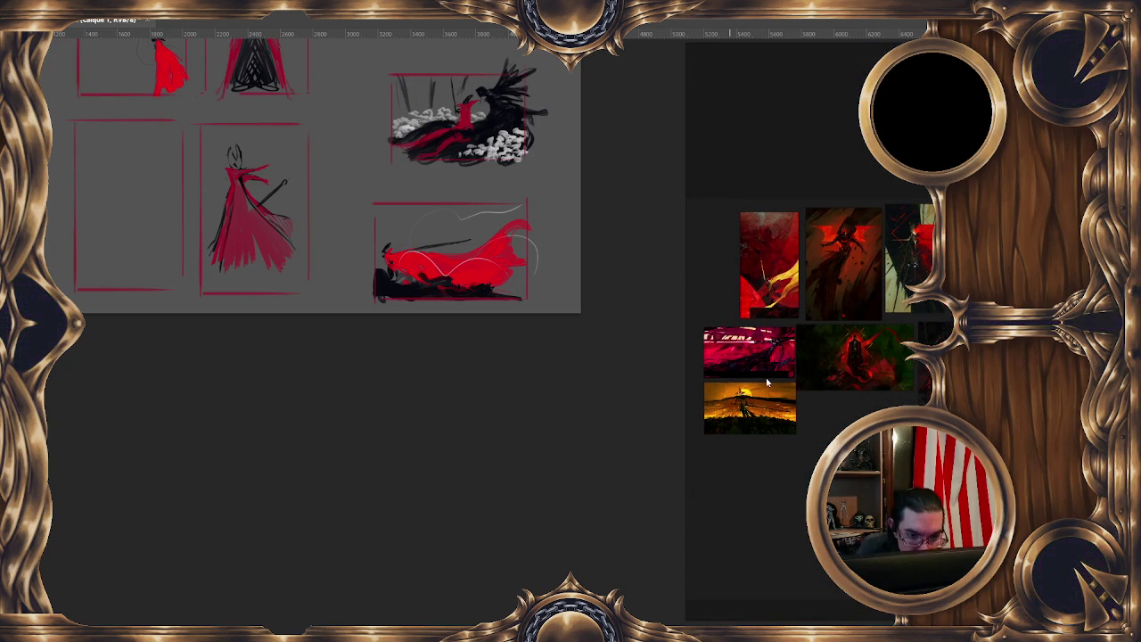
Enlarge the red-and-gold needle-figure painting to fill the PureRef board
double_click(764, 300)
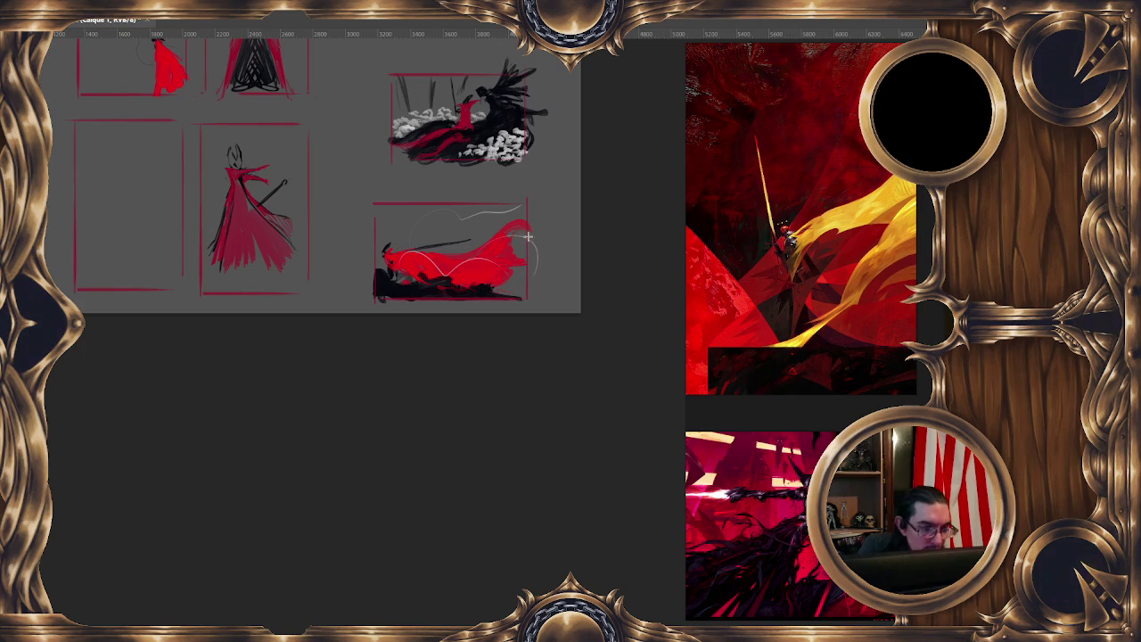
Shift the lower-right reclining-figure sketch slightly right
drag(364, 219, 539, 222)
right_click(496, 243)
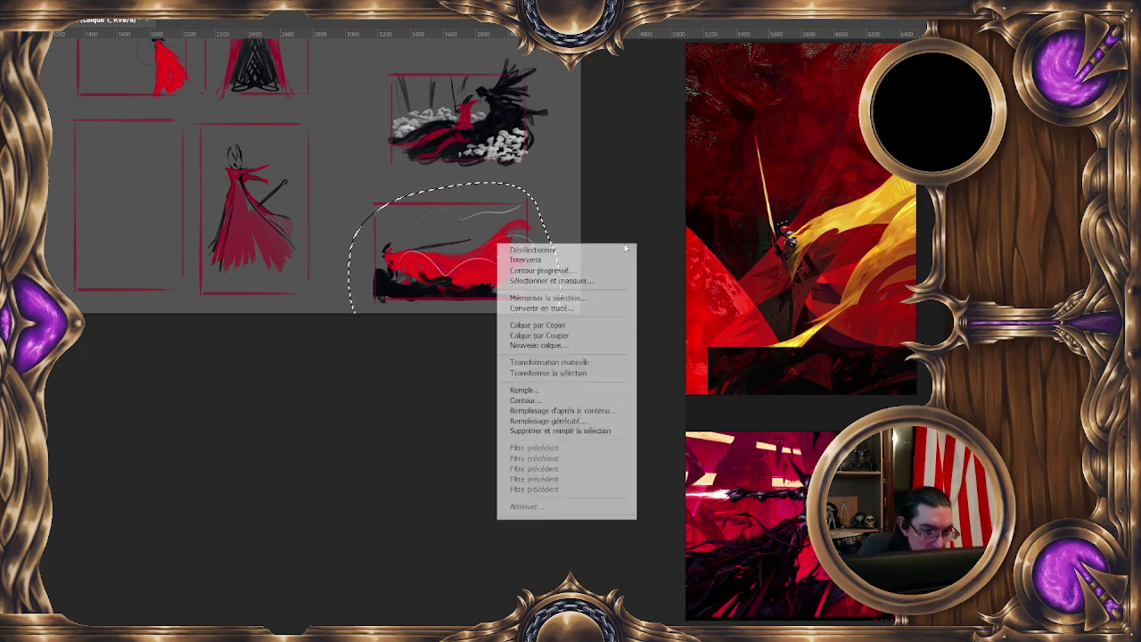
click(535, 361)
drag(485, 290, 513, 290)
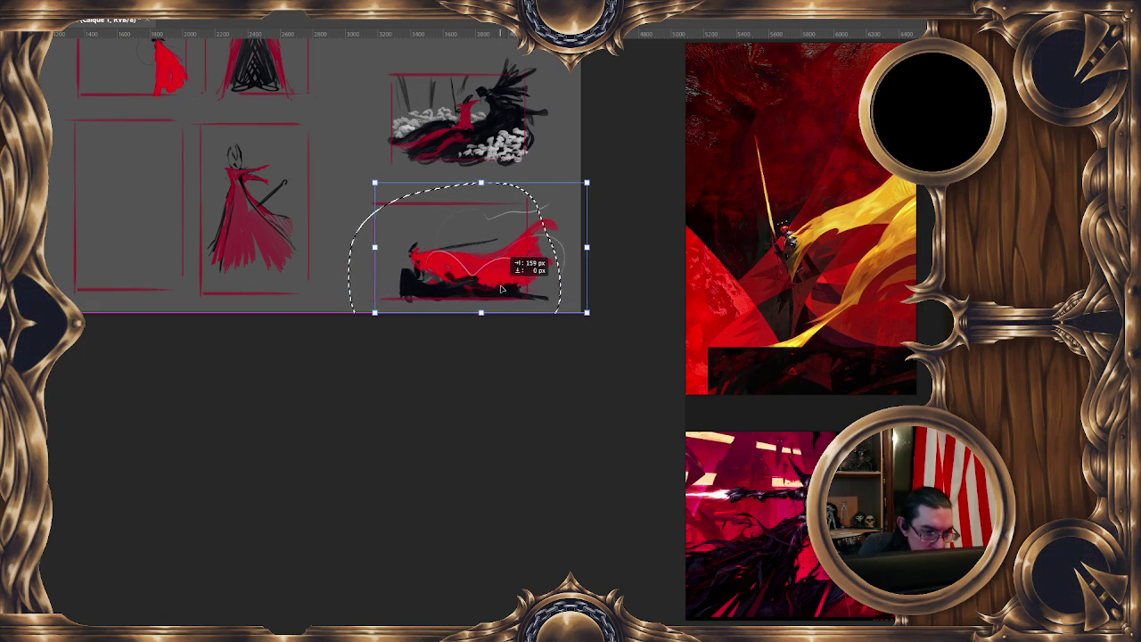
key(Return)
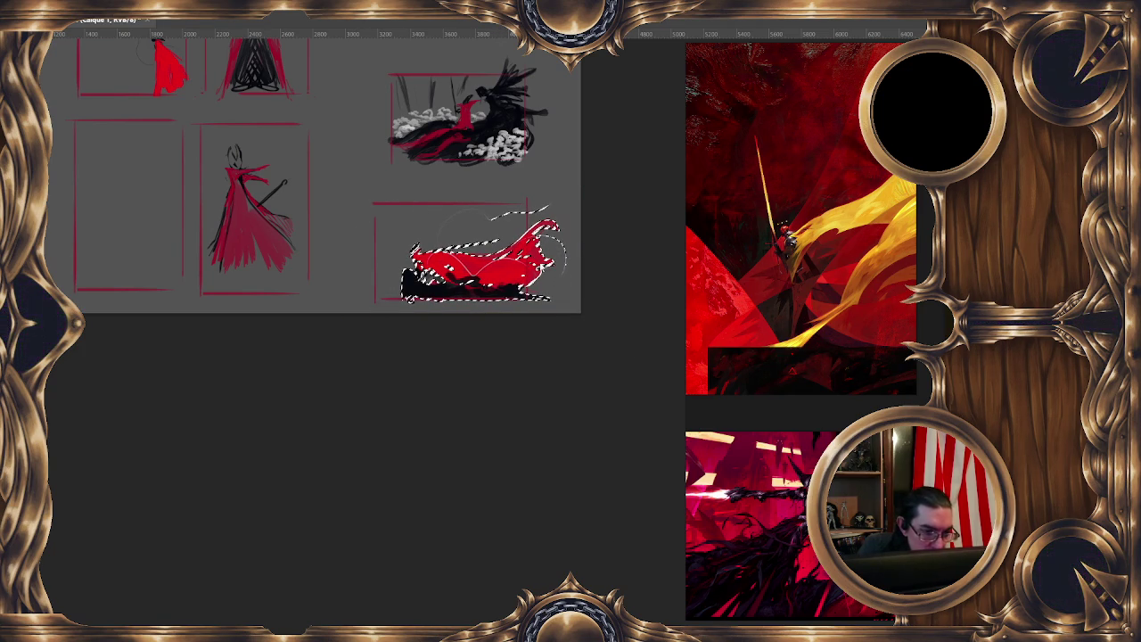
Narrow the sketch from its right side to fit the red frame, then deselect
right_click(546, 260)
click(579, 385)
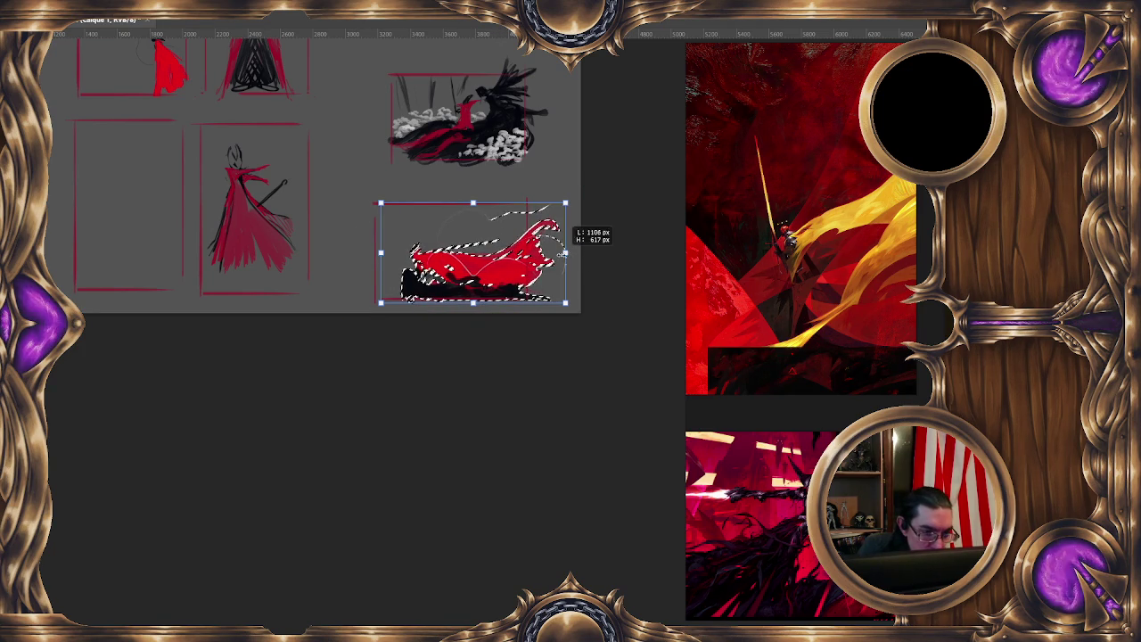
drag(564, 255, 535, 253)
key(Return)
key(ctrl+shift+a)
drag(451, 346, 496, 317)
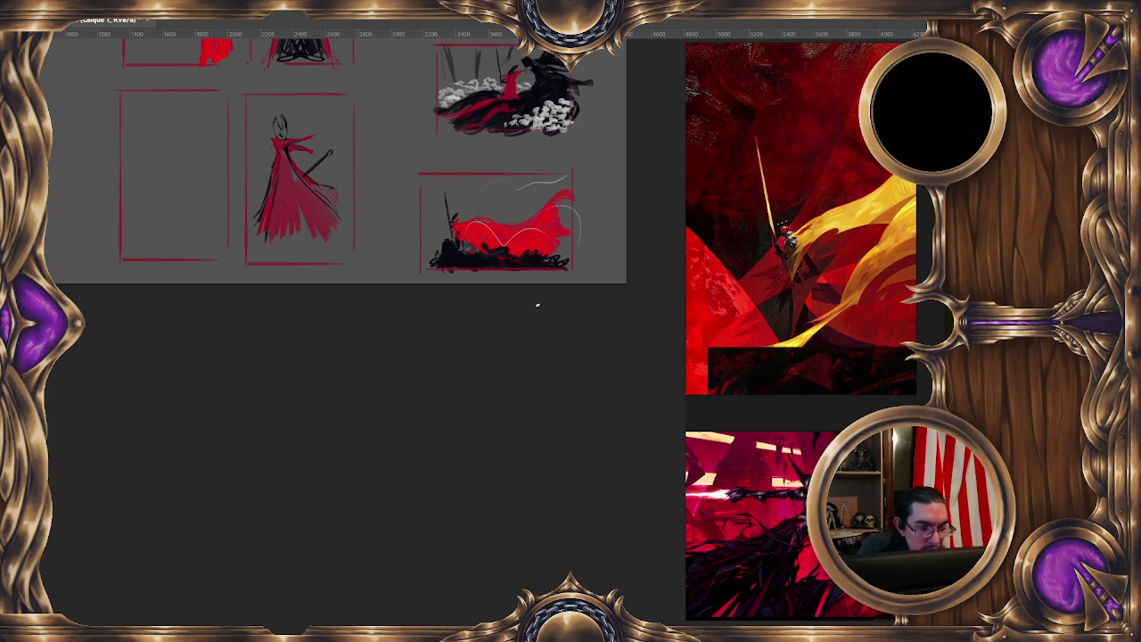
Paint a dark vertical needle stroke above the reclining figure
ctrl+scroll(534, 301, down, 2)
ctrl+scroll(522, 352, down, 2)
ctrl+scroll(508, 346, up, 2)
ctrl+scroll(497, 335, up, 2)
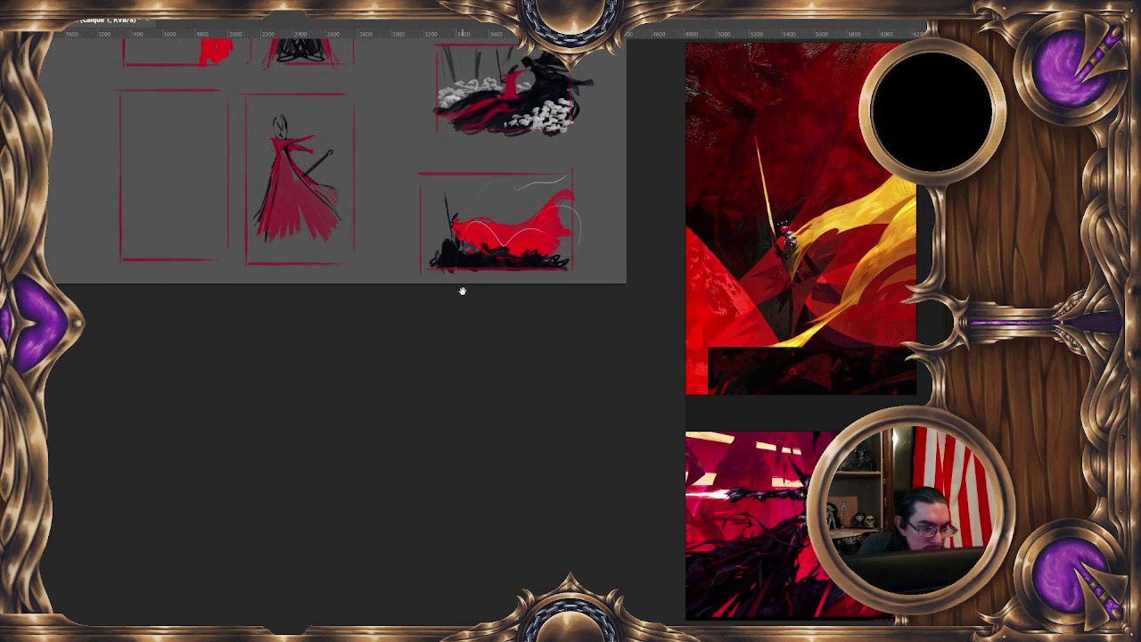
scroll(456, 258, up, 1)
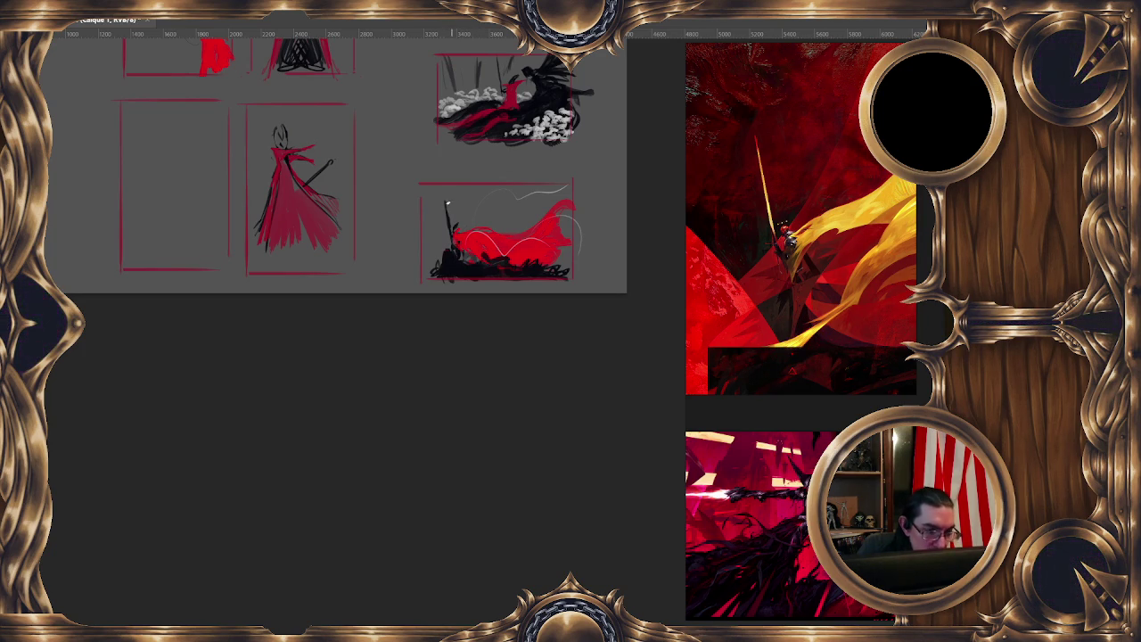
drag(446, 214, 444, 194)
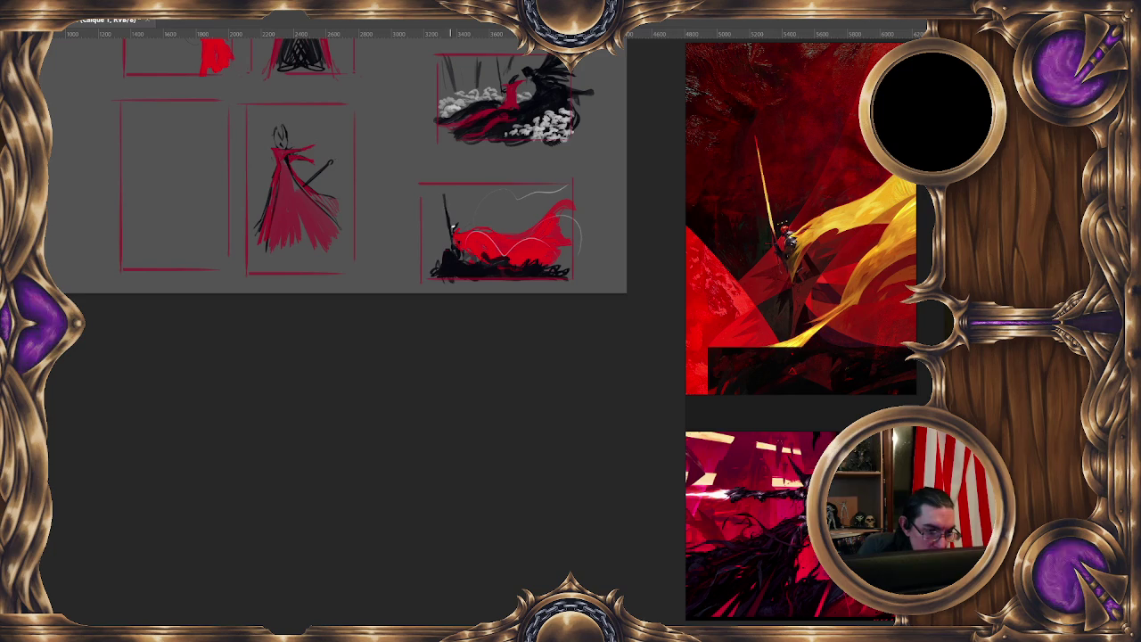
Dab small light flecks above the reclining figure in the lower-right thumbnail
scroll(444, 210, down, 3)
scroll(445, 214, down, 3)
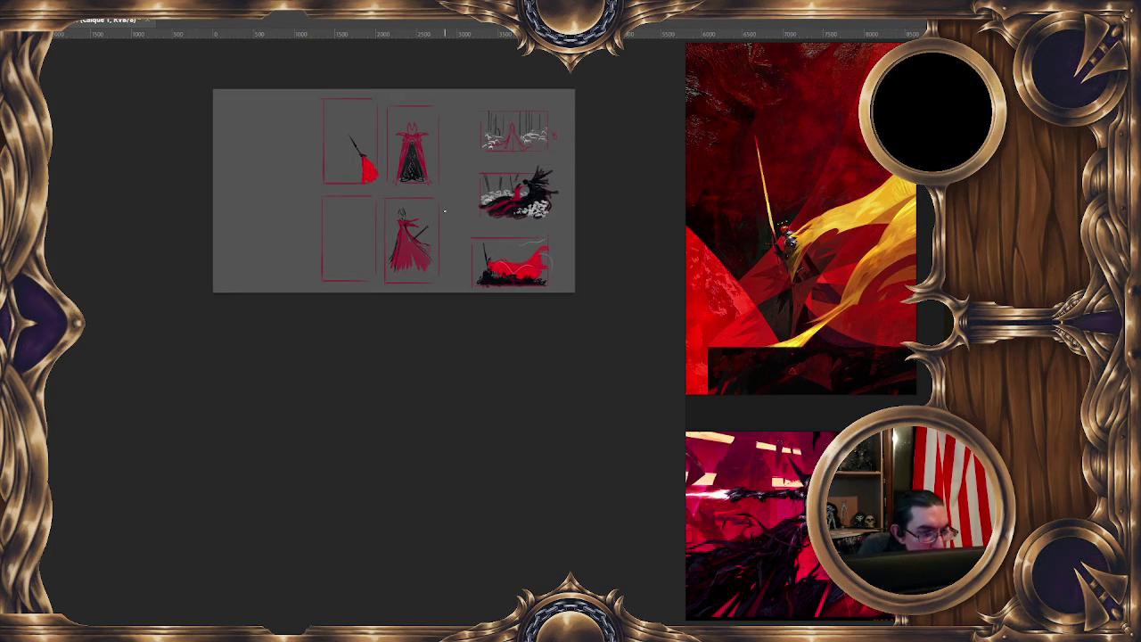
scroll(447, 215, up, 2)
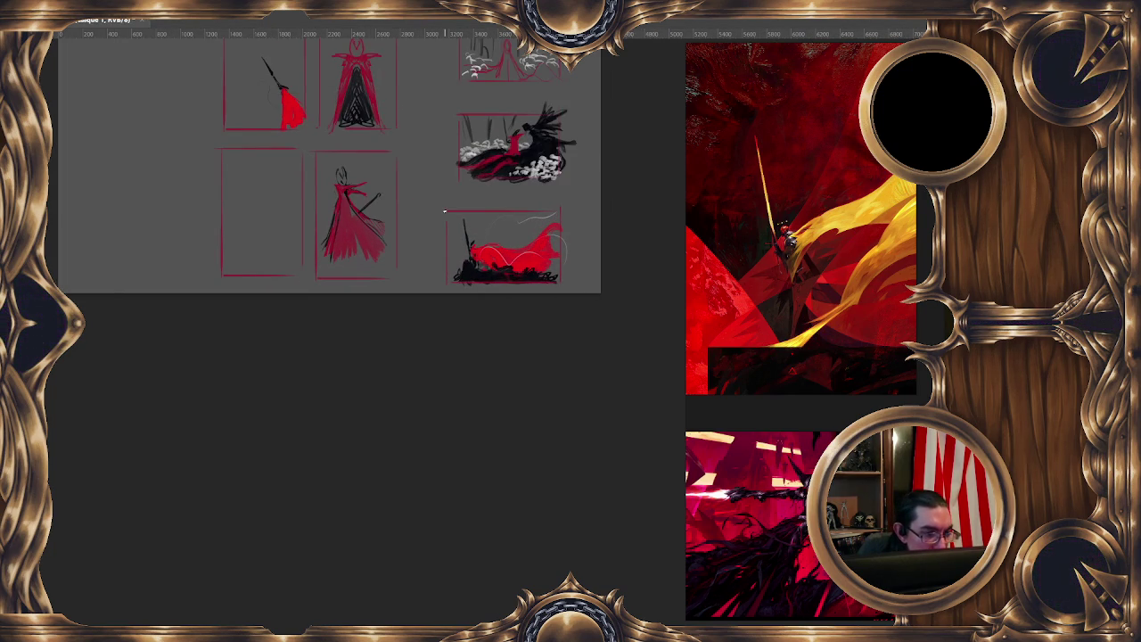
scroll(444, 211, up, 1)
scroll(454, 218, up, 1)
scroll(473, 232, up, 1)
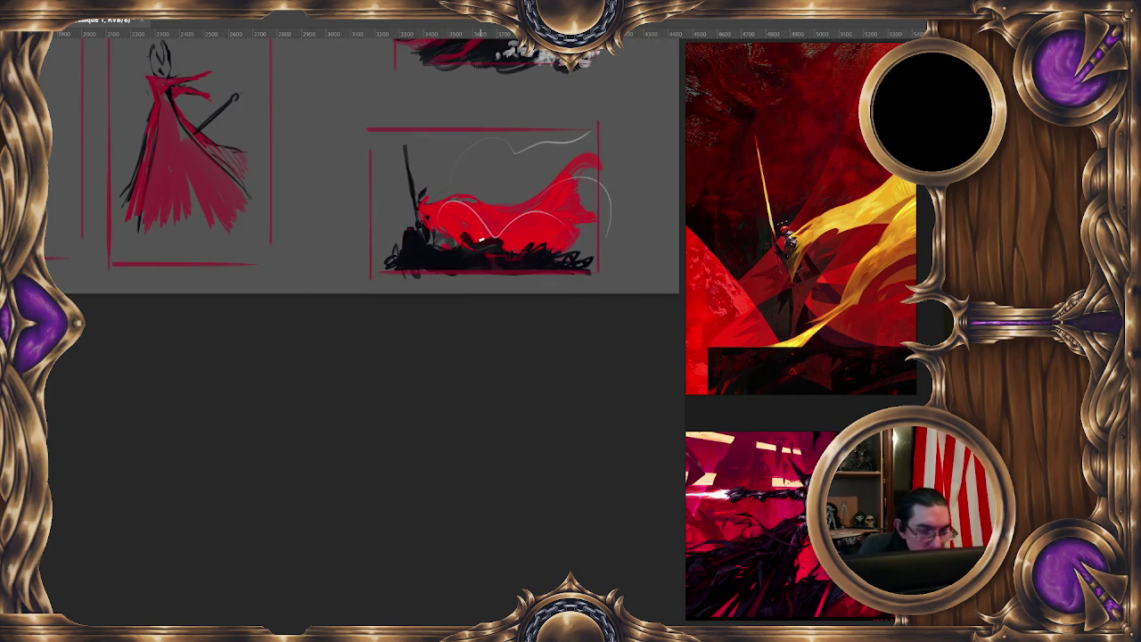
drag(481, 240, 469, 361)
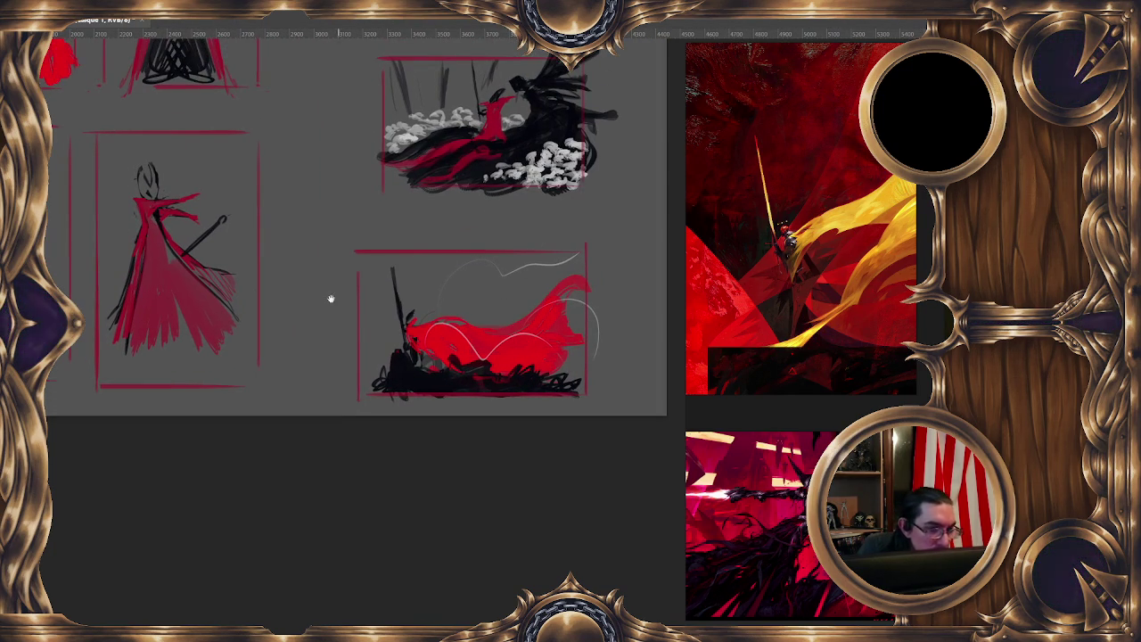
mouse_move(369, 285)
mouse_down()
mouse_move(492, 255)
mouse_move(521, 300)
mouse_up()
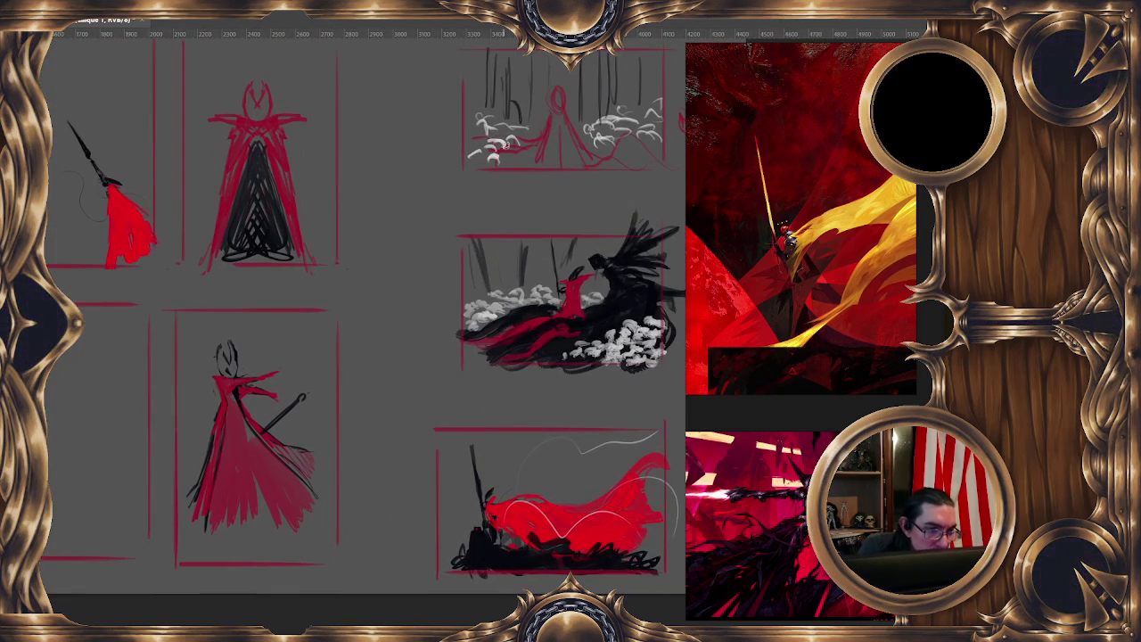
mouse_move(561, 520)
mouse_down()
mouse_move(436, 279)
mouse_move(432, 318)
mouse_move(398, 322)
mouse_move(515, 325)
mouse_up()
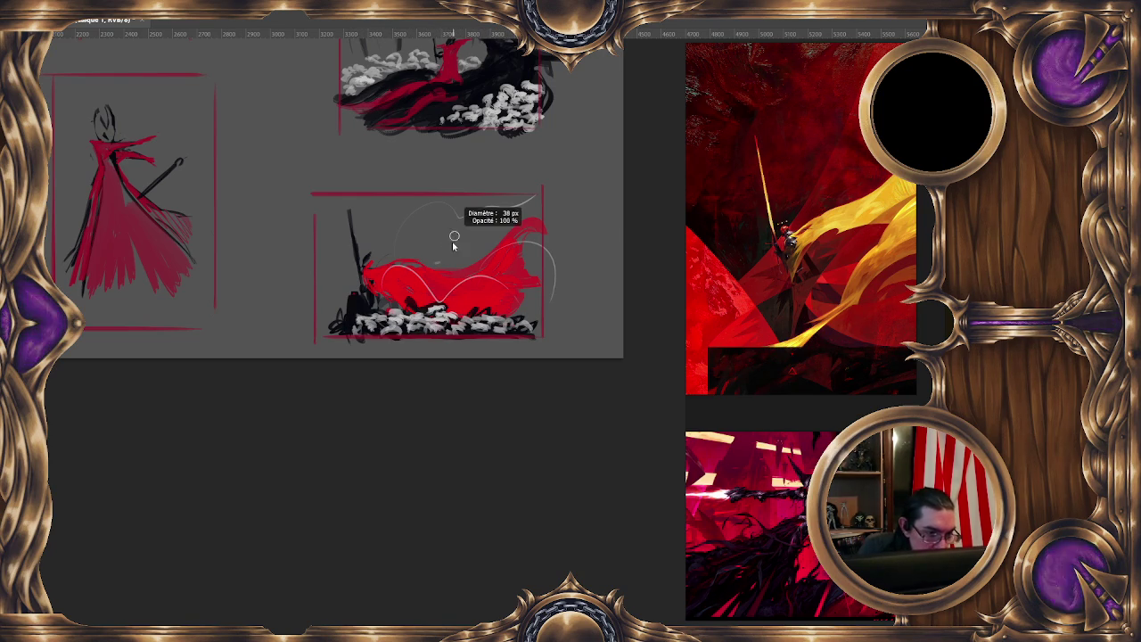
drag(444, 252, 463, 245)
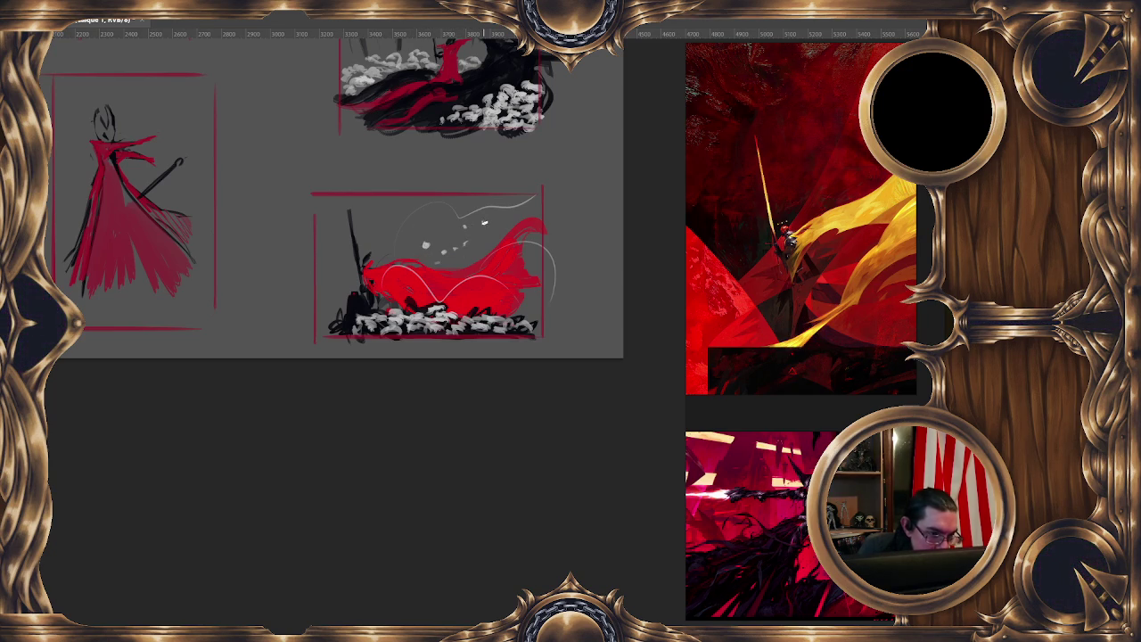
scroll(353, 303, down, 3)
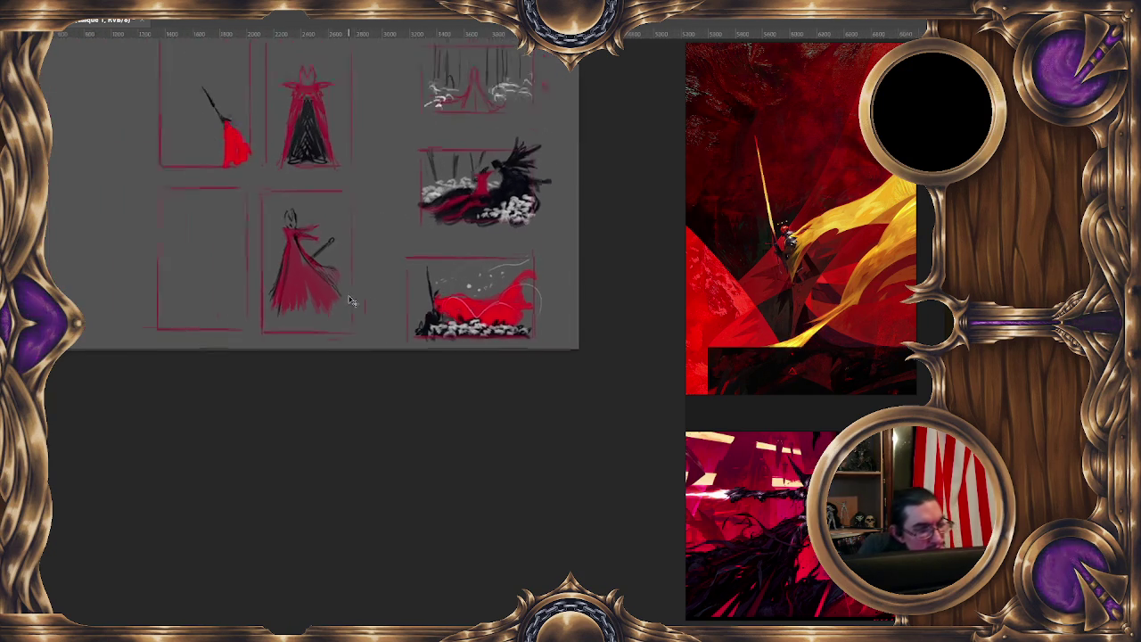
Paint a red figure with a diagonal spear and dark swirls top-right, then mirror the view
scroll(353, 303, down, 1)
scroll(350, 300, up, 2)
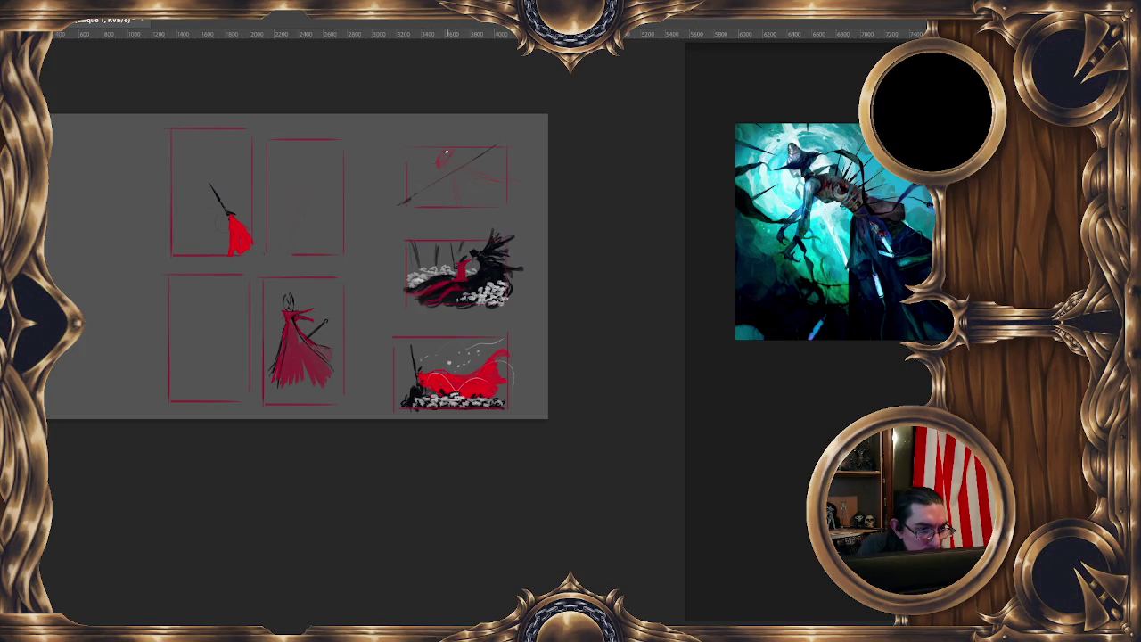
drag(439, 161, 502, 198)
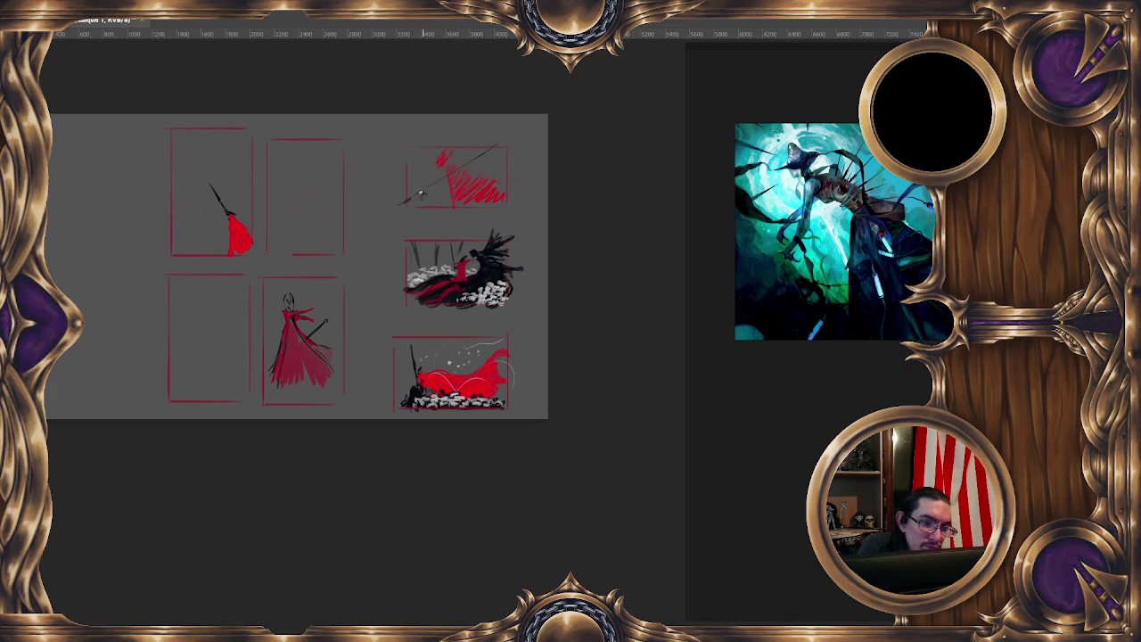
mouse_move(421, 178)
mouse_down()
mouse_move(435, 186)
mouse_move(447, 168)
mouse_move(407, 203)
mouse_up()
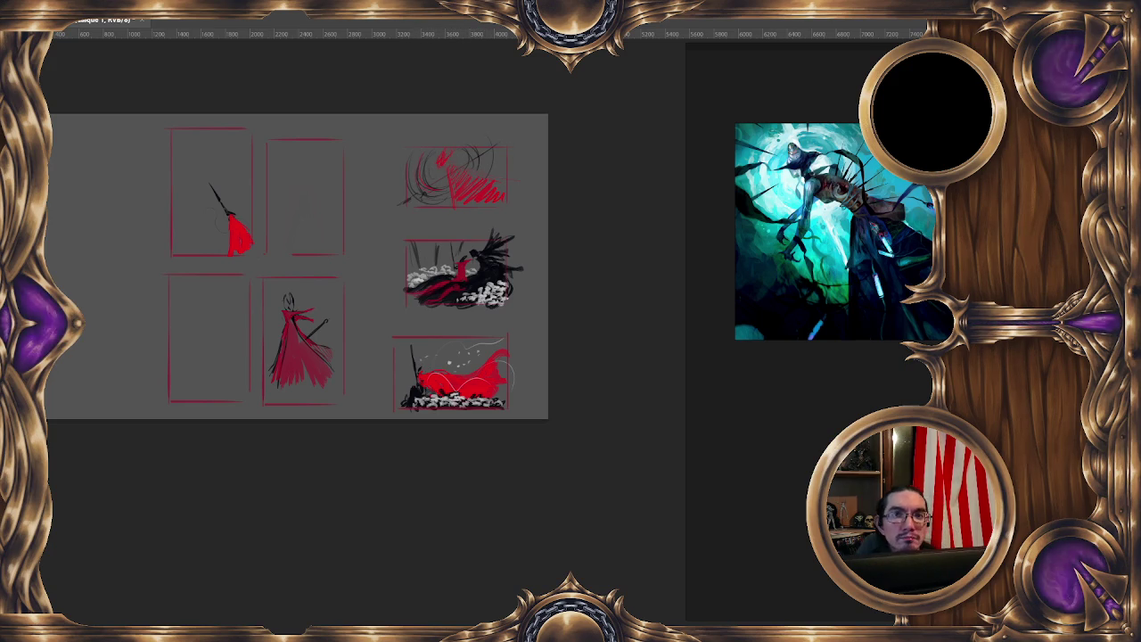
key(m)
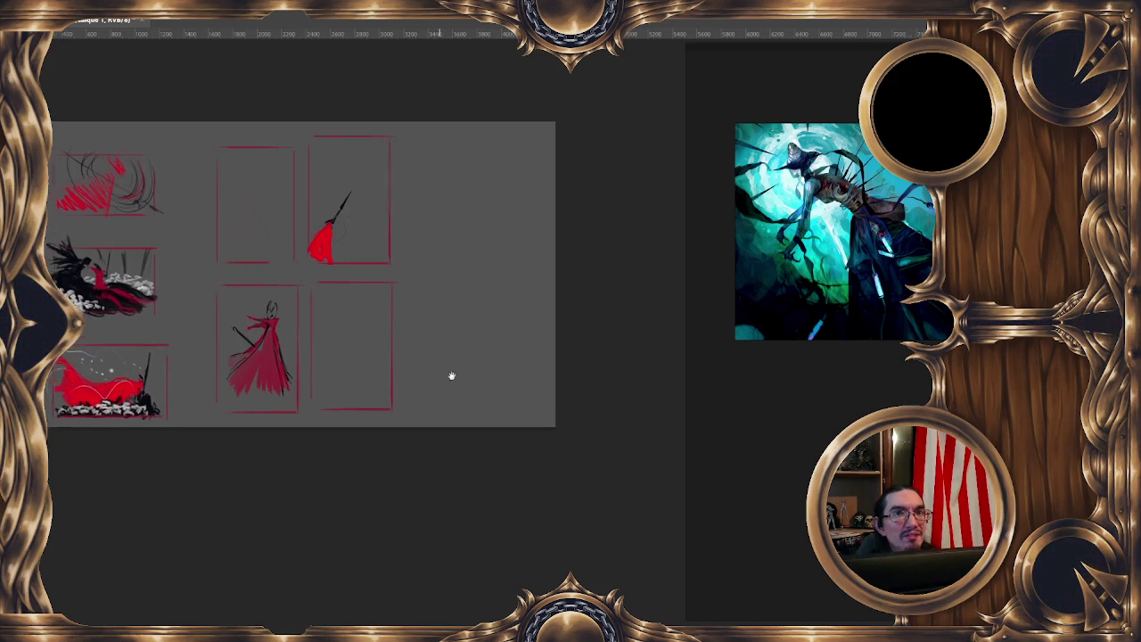
drag(451, 377, 565, 389)
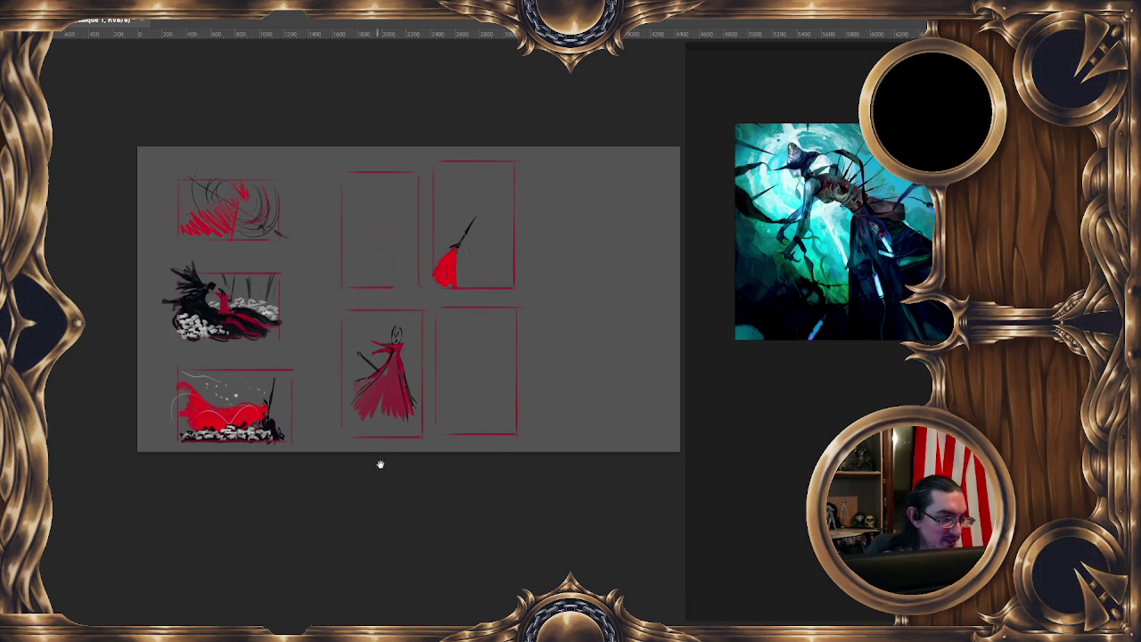
Resize the brush and paint a thin black vertical stroke in the top-left thumbnail
drag(380, 464, 513, 428)
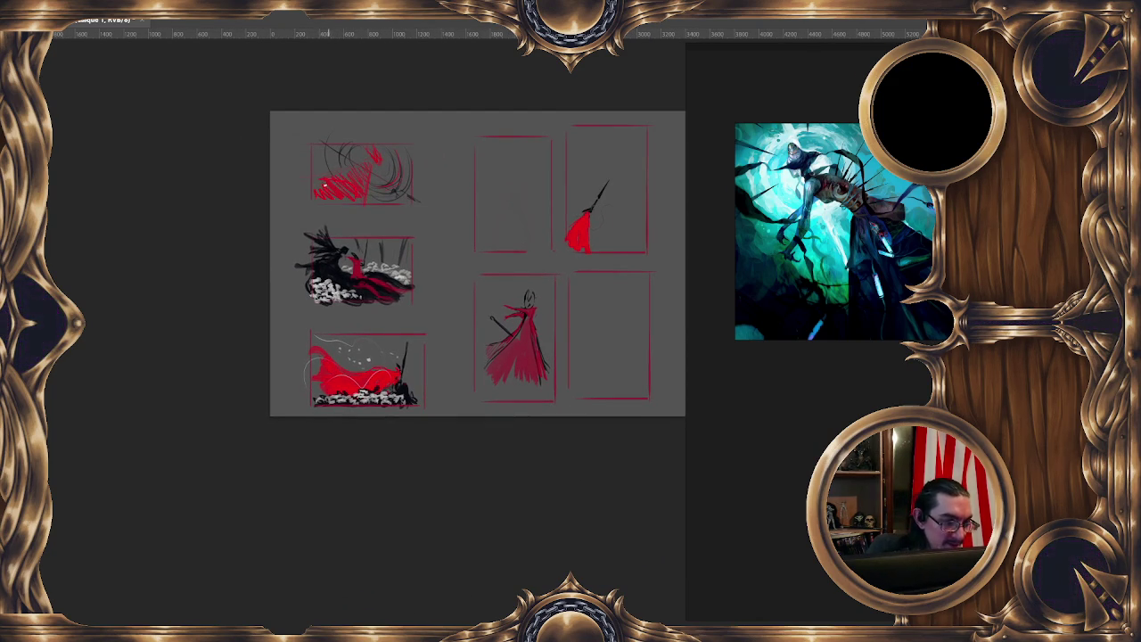
alt+right_click(339, 189)
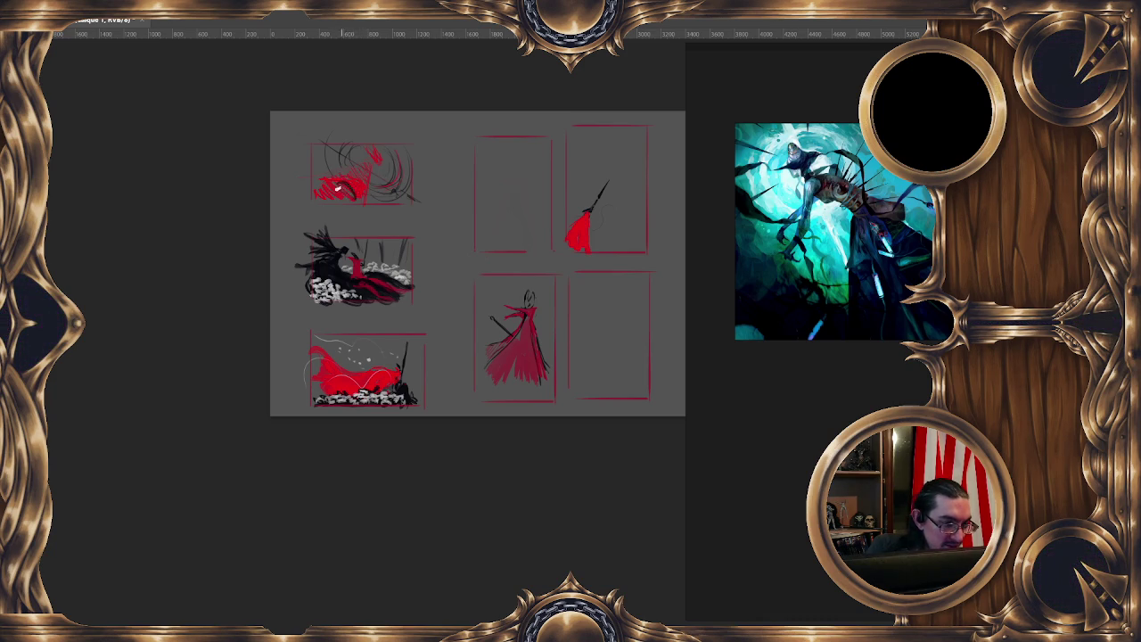
alt+right_click(340, 179)
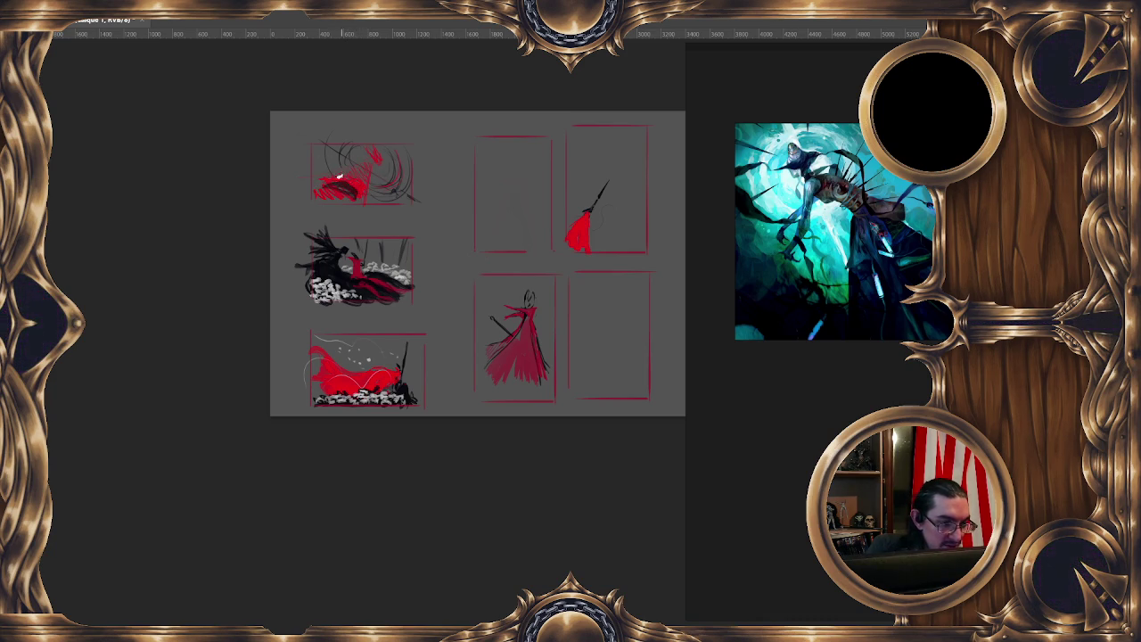
alt+right_click(375, 150)
alt+right_click(375, 159)
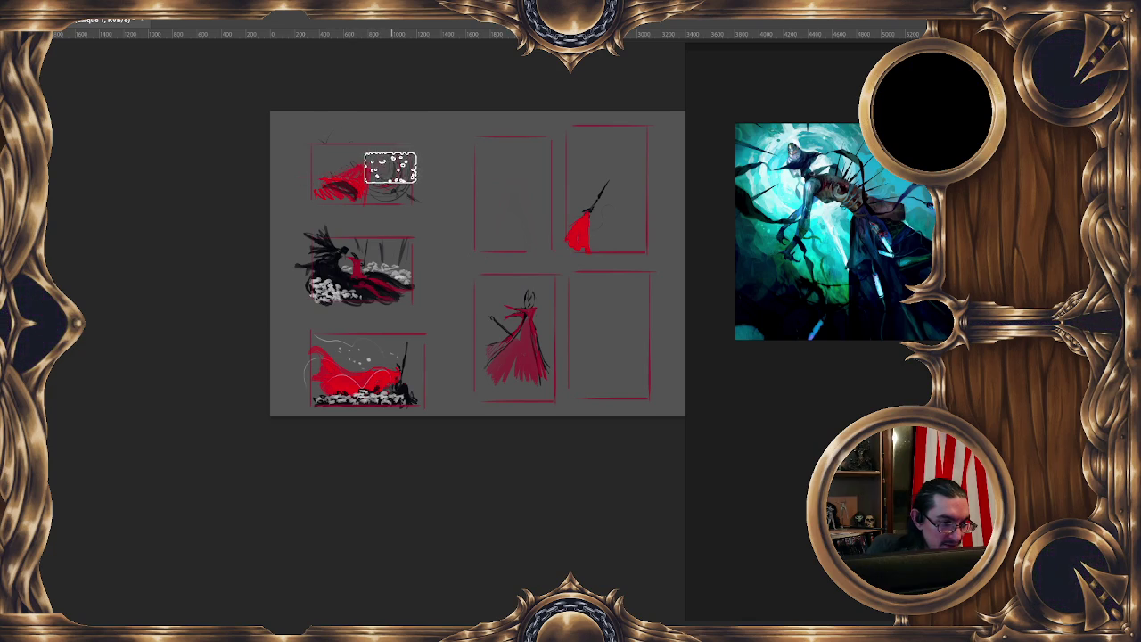
drag(386, 154, 398, 203)
alt+right_click(389, 172)
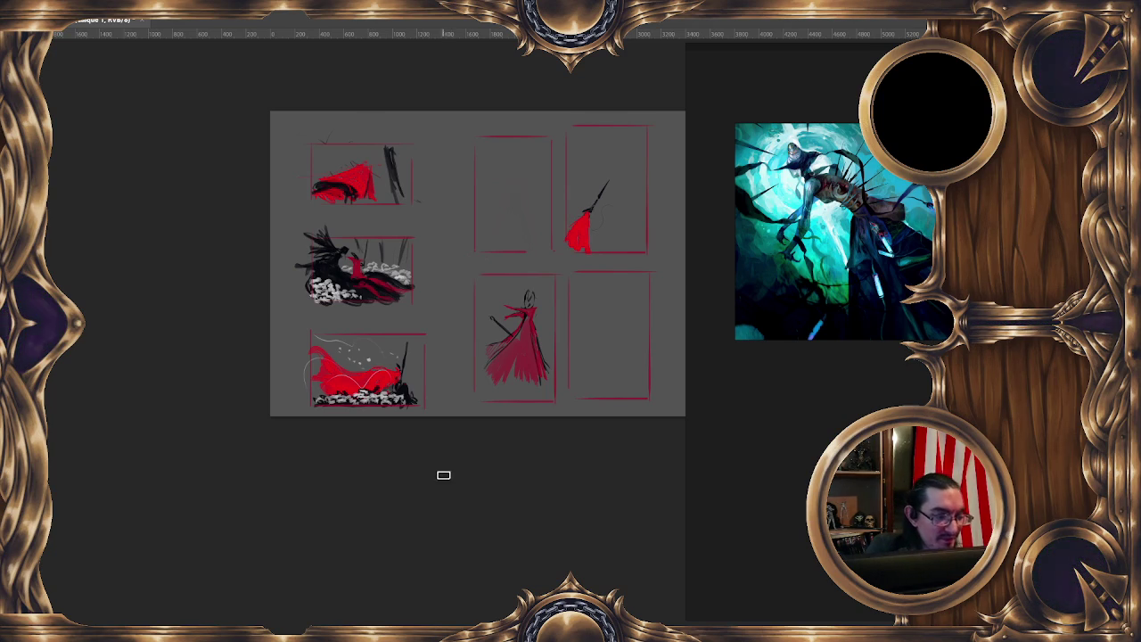
Paint tapering black wedges into the top-left thumbnail's upper-right and upper-left corners, framing the red cape
scroll(402, 152, down, 1)
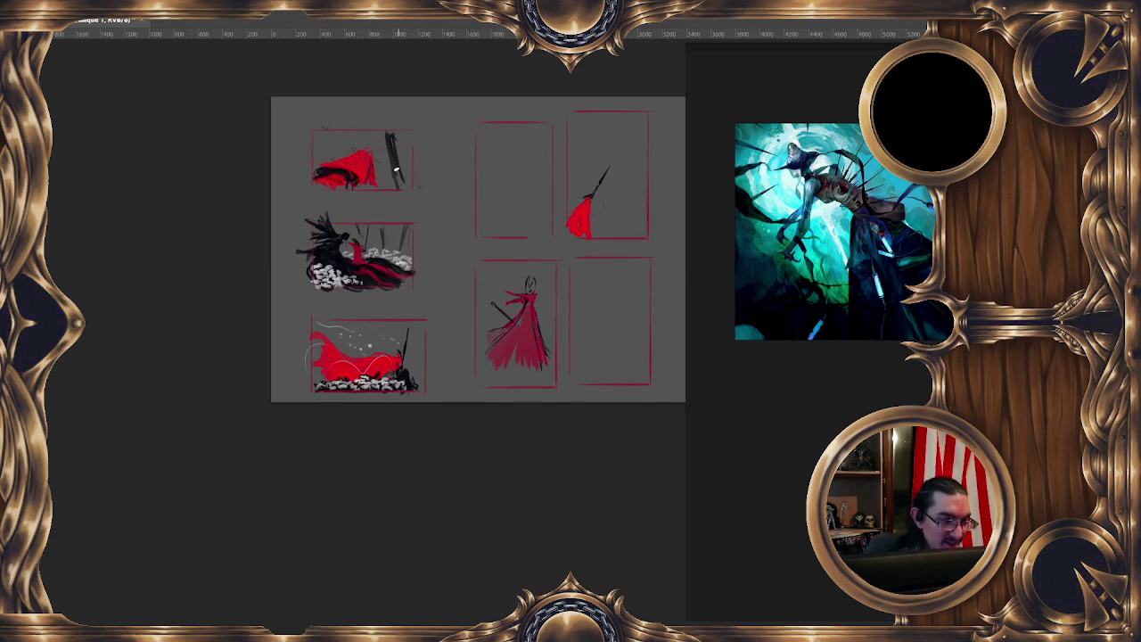
mouse_move(392, 174)
mouse_down()
mouse_move(394, 133)
mouse_move(406, 183)
mouse_move(412, 130)
mouse_move(408, 144)
mouse_move(429, 131)
mouse_move(379, 133)
mouse_move(399, 187)
mouse_up()
drag(392, 132, 408, 194)
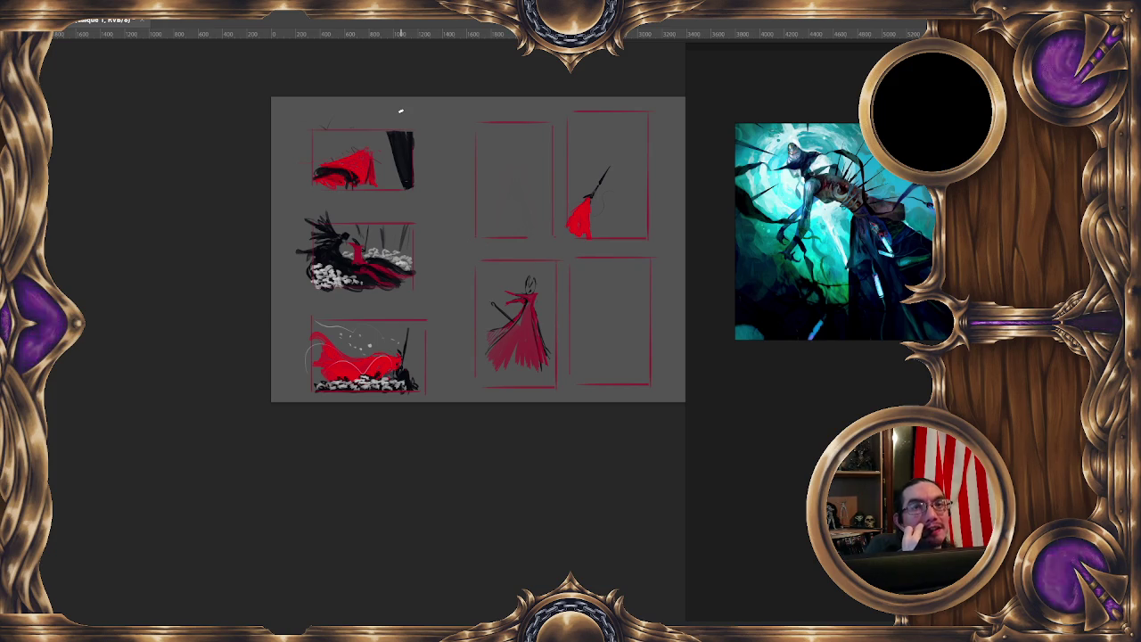
mouse_move(348, 144)
mouse_down()
mouse_move(313, 132)
mouse_move(409, 197)
mouse_up()
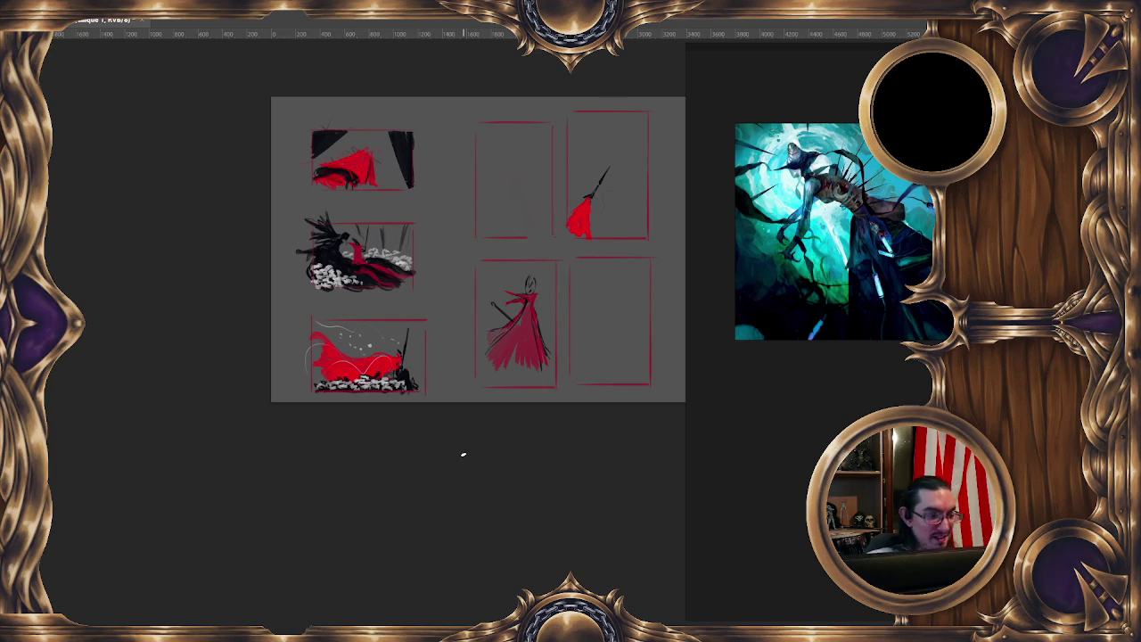
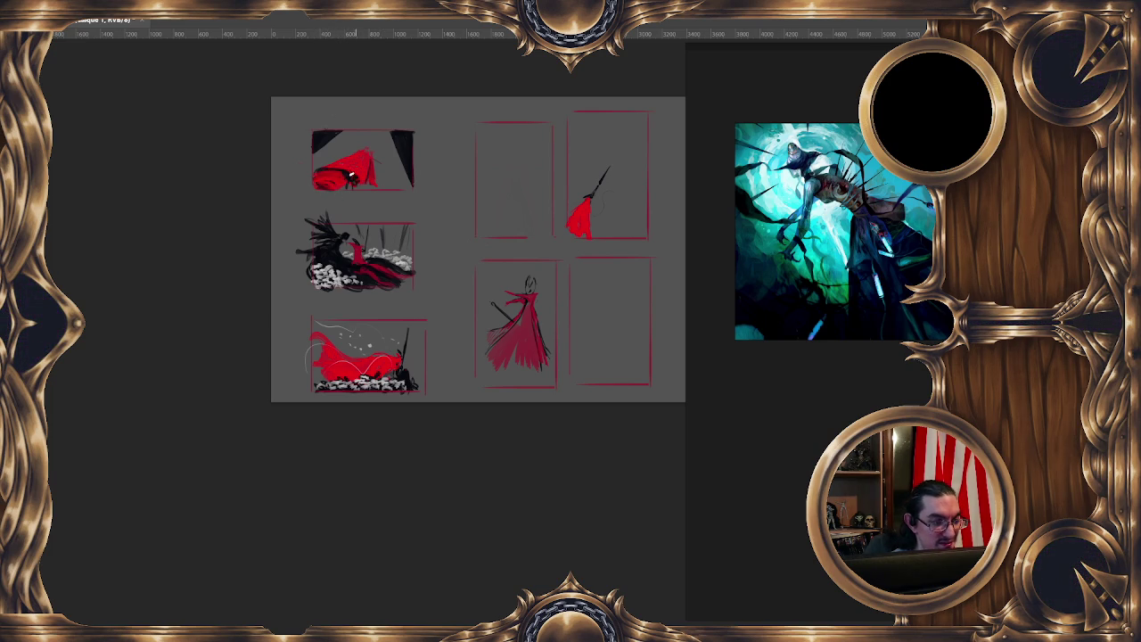
Mirror the thumbnail sheet view horizontally and bring the right-hand thumbnails into view
drag(321, 418, 326, 436)
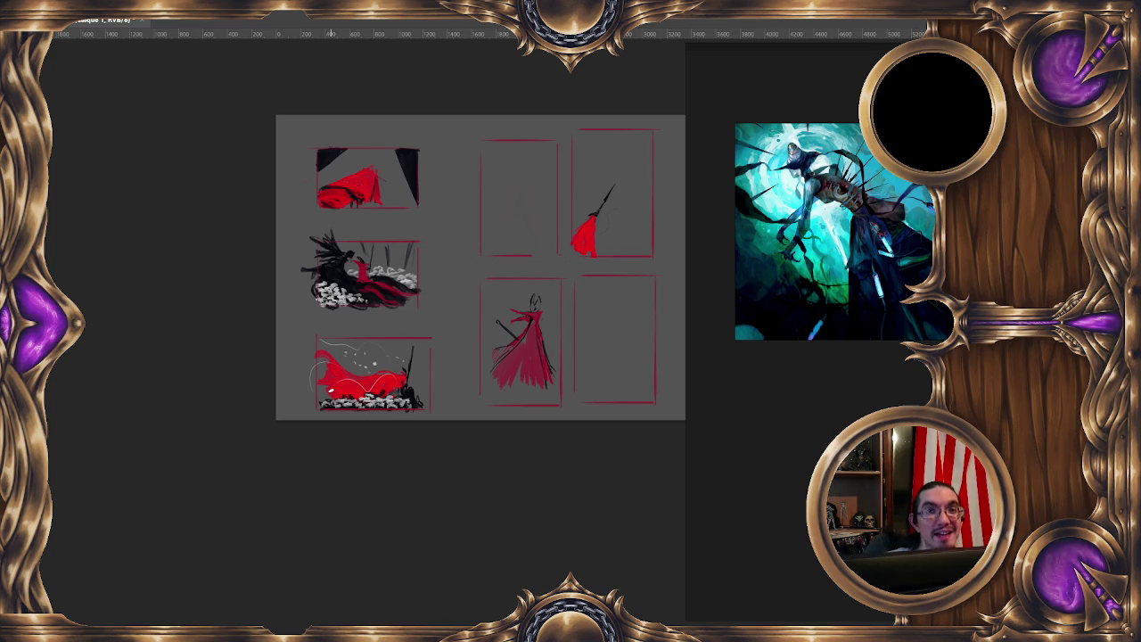
key(h)
mouse_move(546, 488)
mouse_down()
mouse_move(473, 491)
mouse_move(422, 461)
mouse_up()
drag(484, 422, 380, 510)
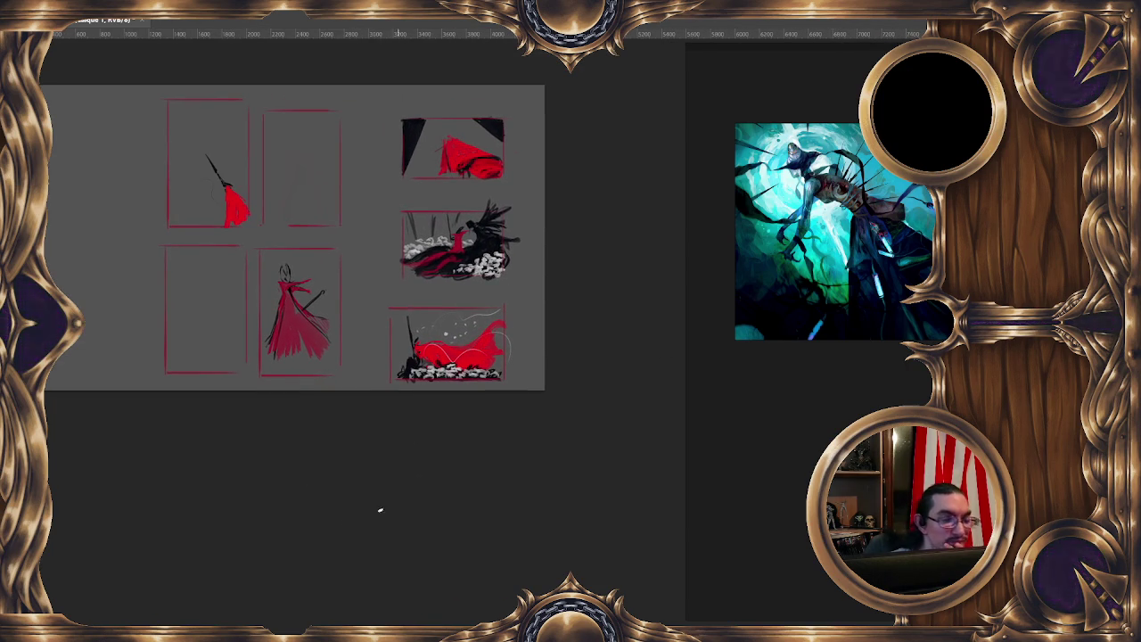
Shift the sheet slightly left and zoom in toward the top-right thumbnail
drag(497, 189, 481, 193)
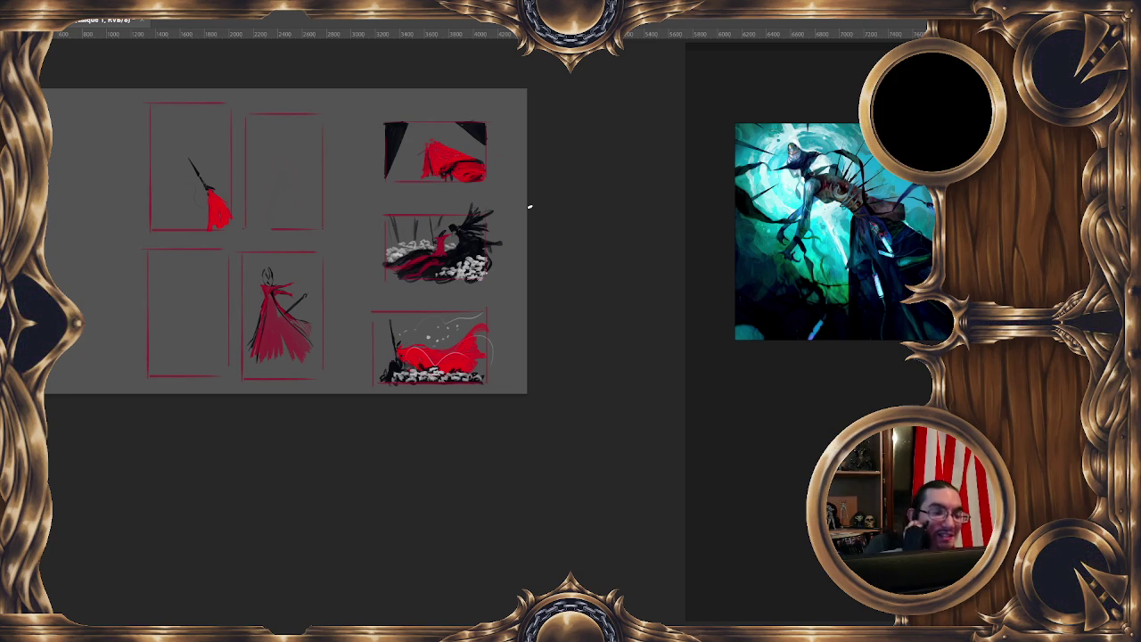
scroll(522, 135, up, 1)
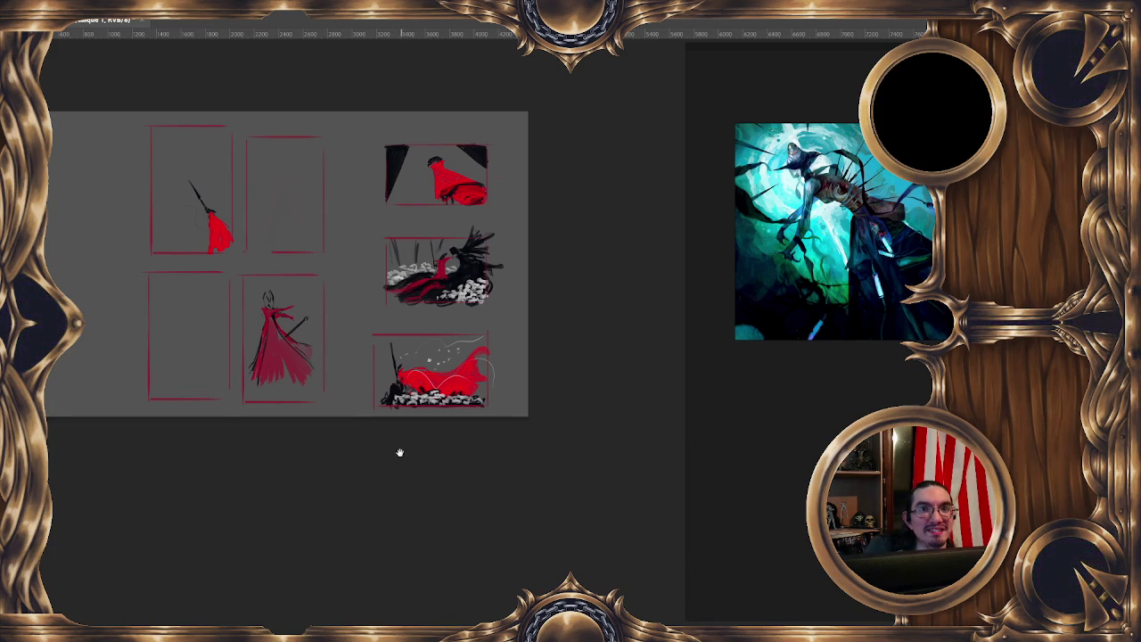
Zoom in a little more and recentre the view on the top-right thumbnail
scroll(400, 453, up, 1)
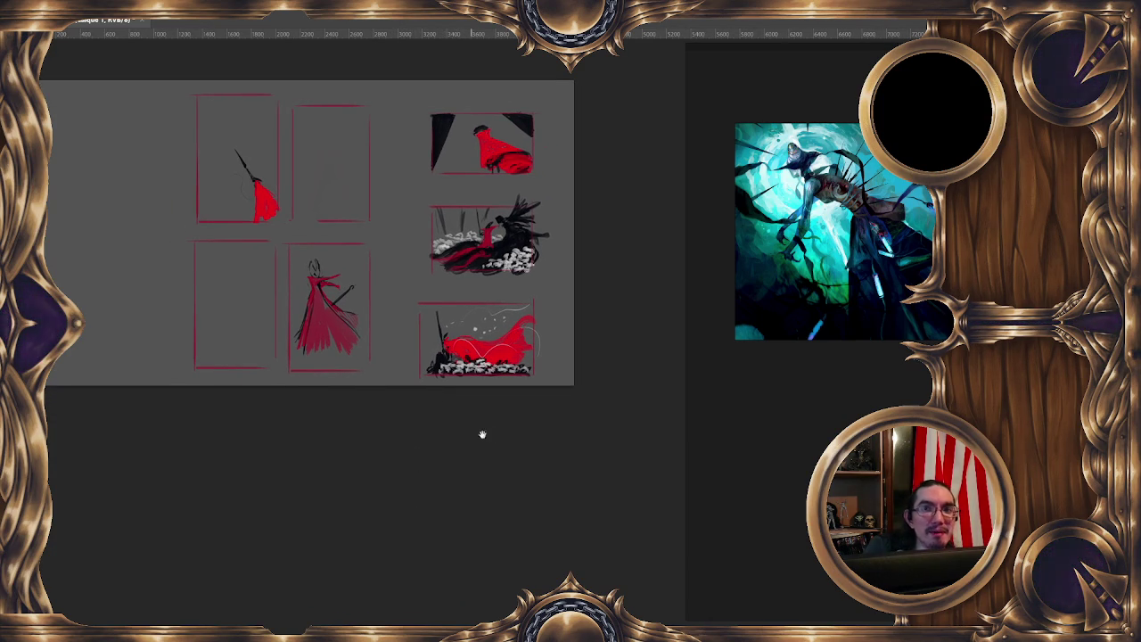
drag(477, 143, 445, 136)
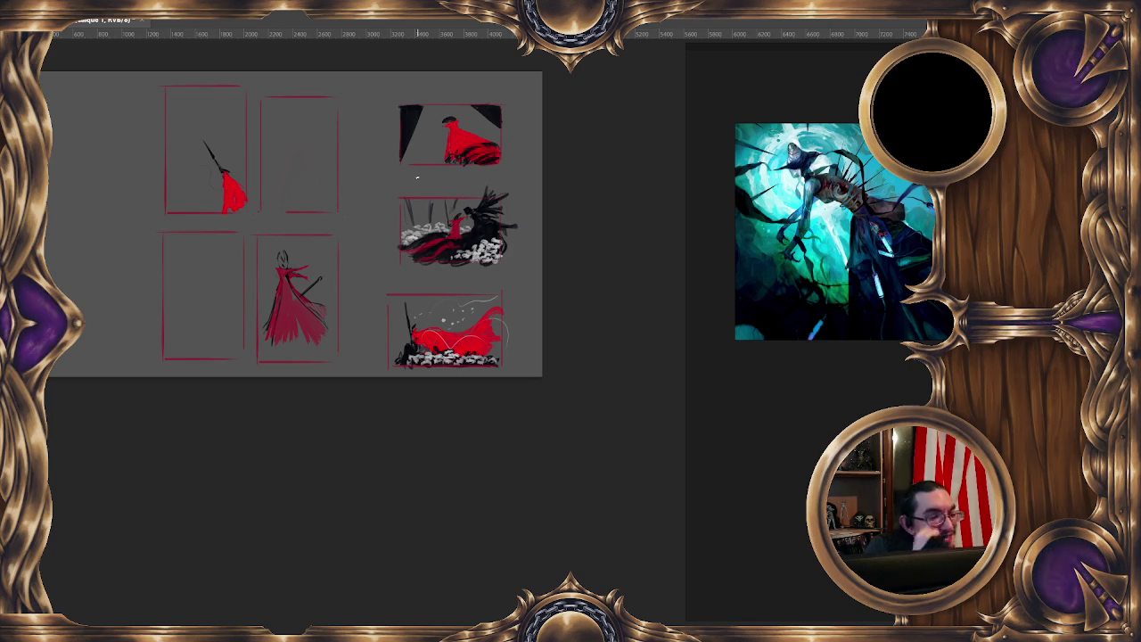
Move the view toward the top thumbnails and adjust the zoom on the top-right one
drag(465, 214, 445, 188)
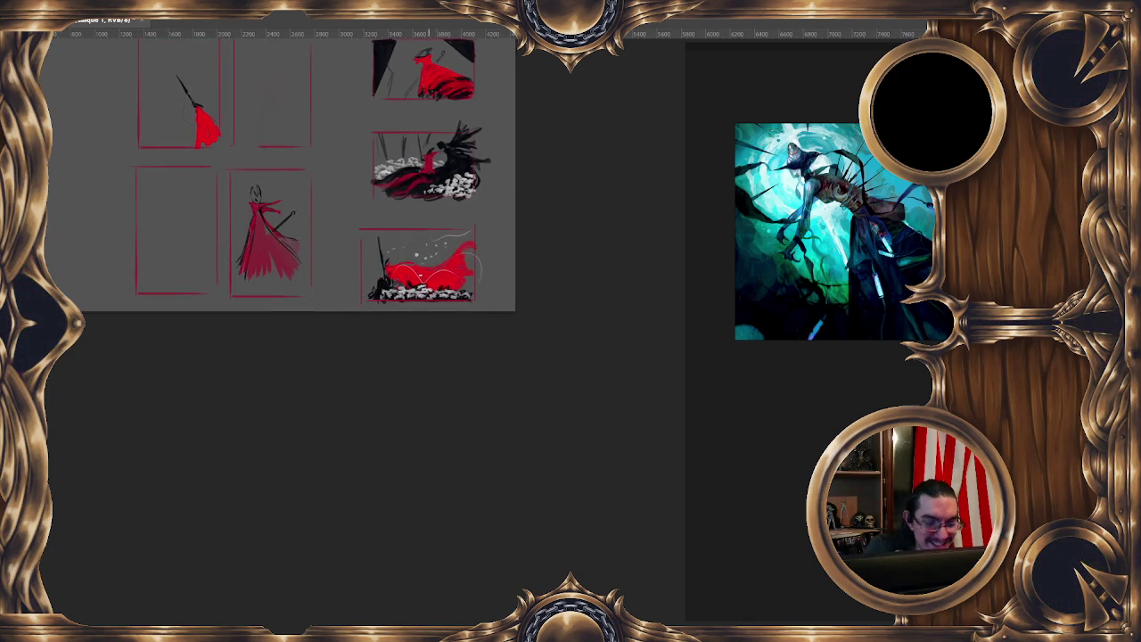
scroll(444, 295, up, 1)
scroll(423, 319, down, 1)
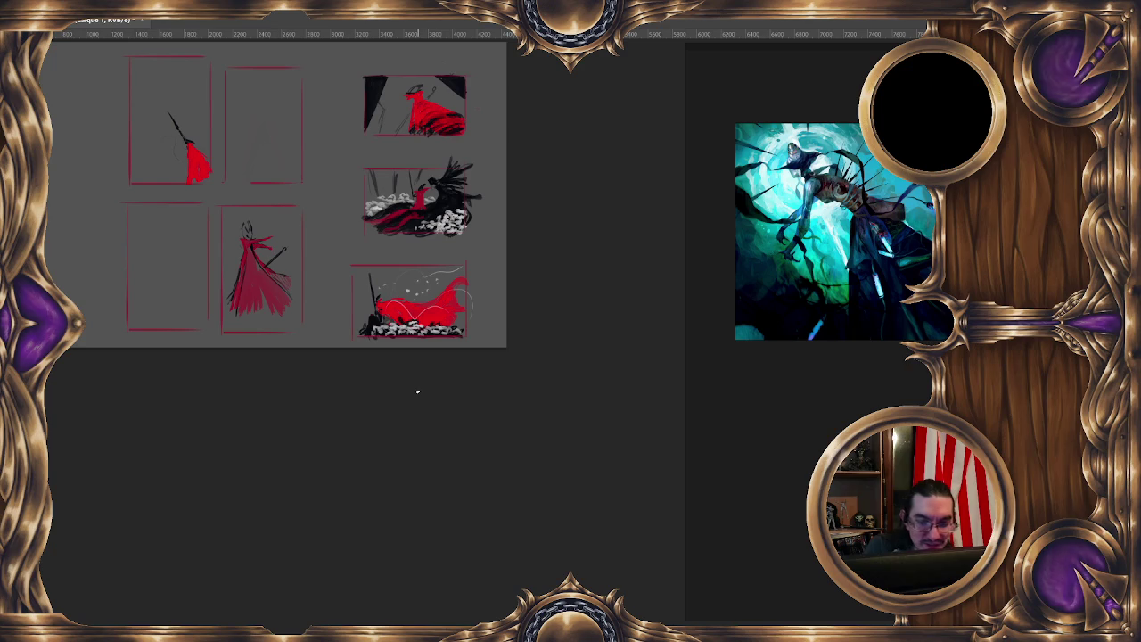
scroll(423, 396, up, 2)
scroll(428, 351, down, 1)
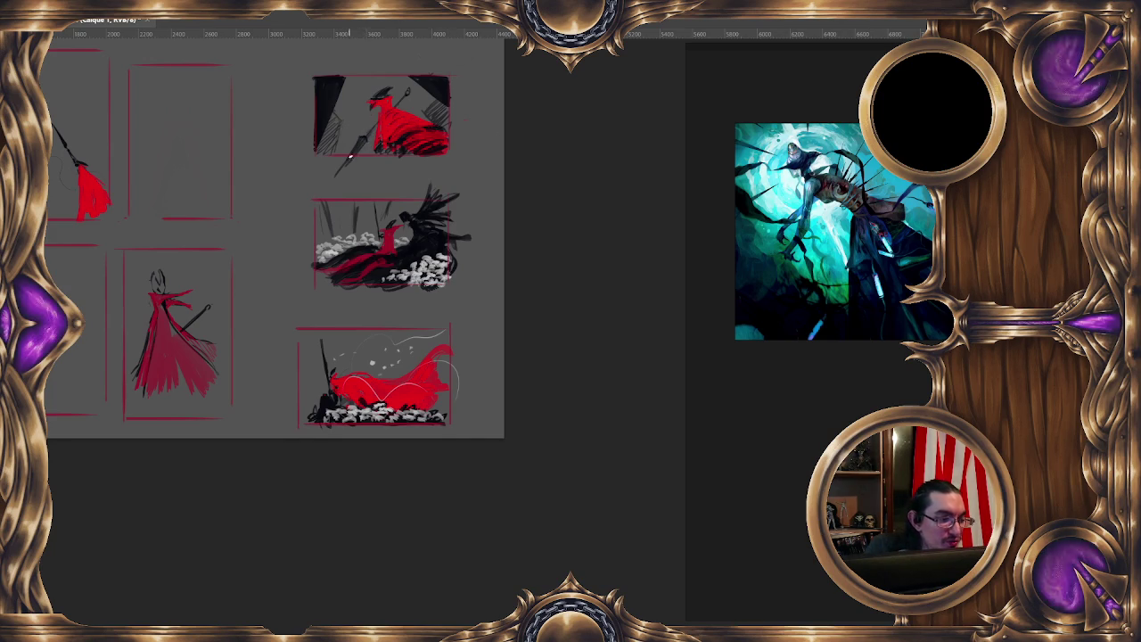
Paint a dark diagonal stroke extending the sword down-left past the thumbnail frame
drag(362, 136, 319, 185)
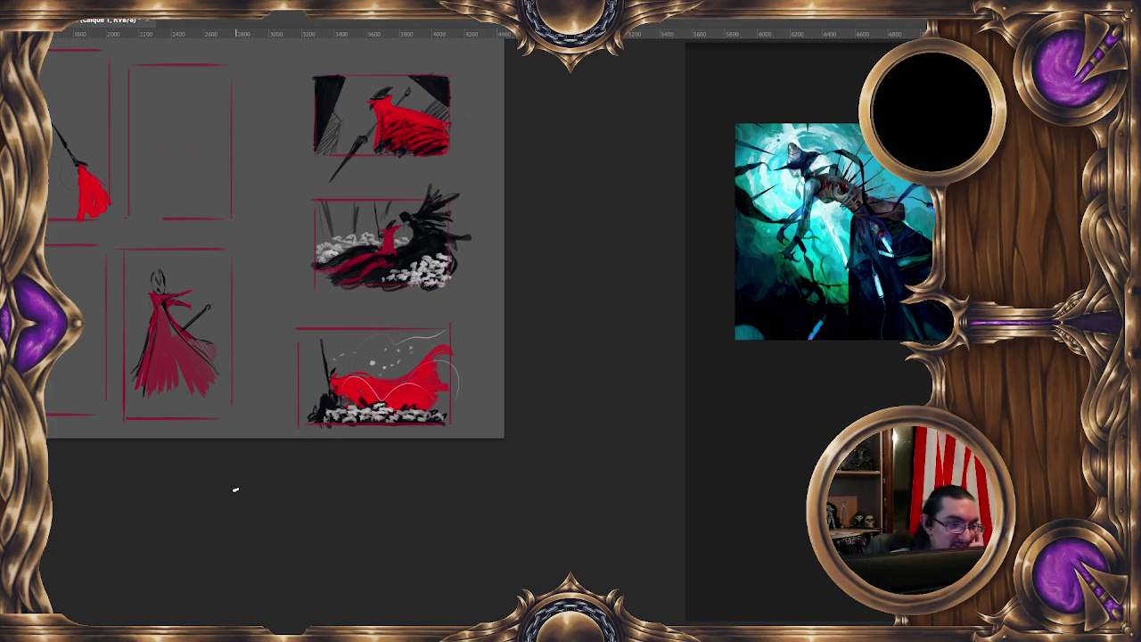
scroll(397, 110, down, 1)
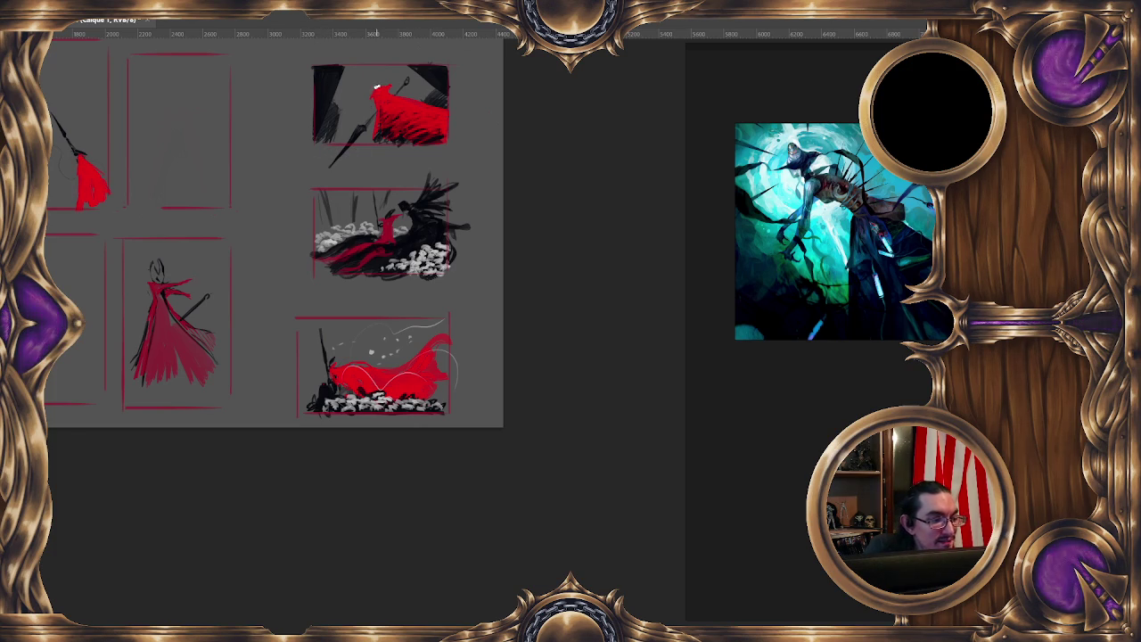
alt+right_click(387, 73)
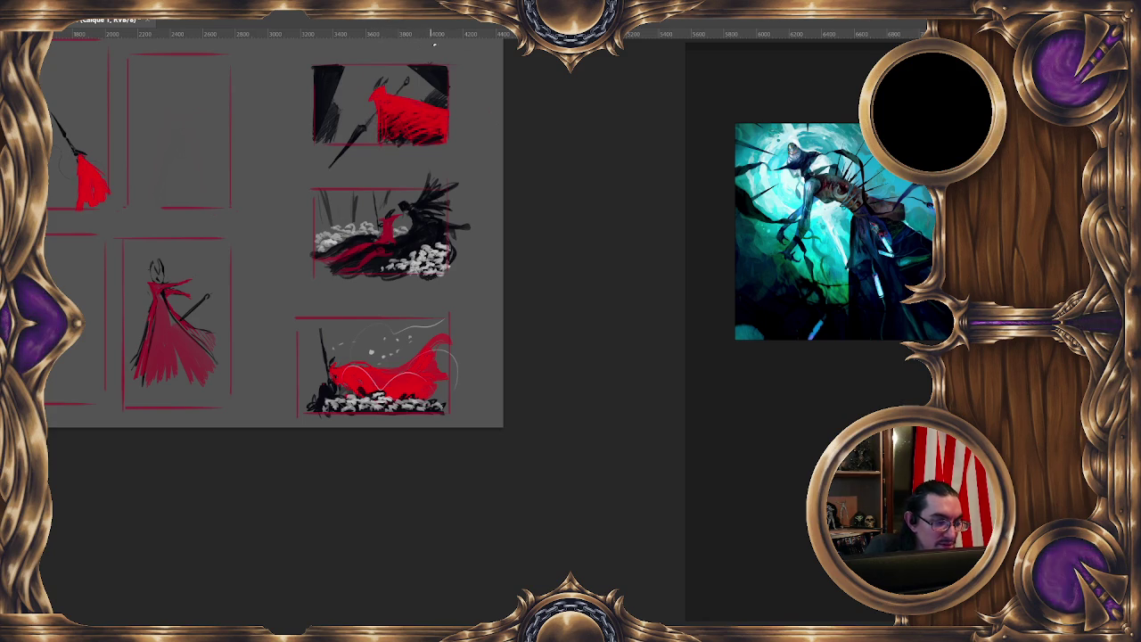
mouse_move(439, 111)
mouse_down()
mouse_move(458, 119)
mouse_move(434, 121)
mouse_up()
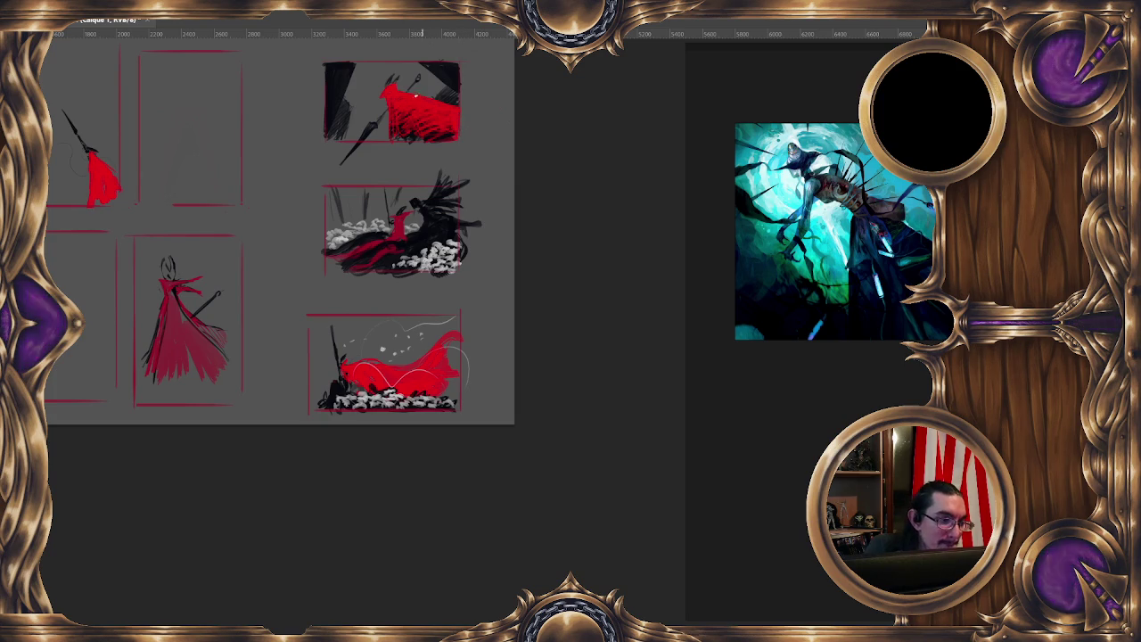
Lasso the top-right thumbnail, scale it to about 1064 × 609 px, nudge it left, then deselect
right_click(403, 100)
key(Escape)
mouse_move(349, 39)
mouse_down()
mouse_move(386, 173)
mouse_move(357, 40)
mouse_up()
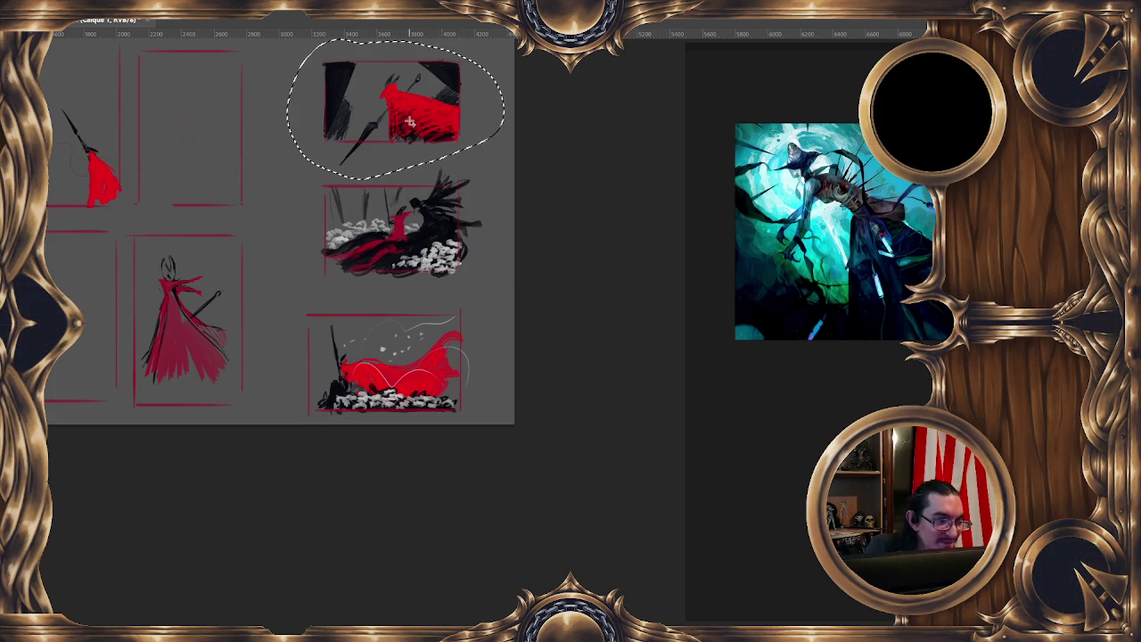
right_click(410, 122)
click(487, 241)
drag(292, 178, 329, 151)
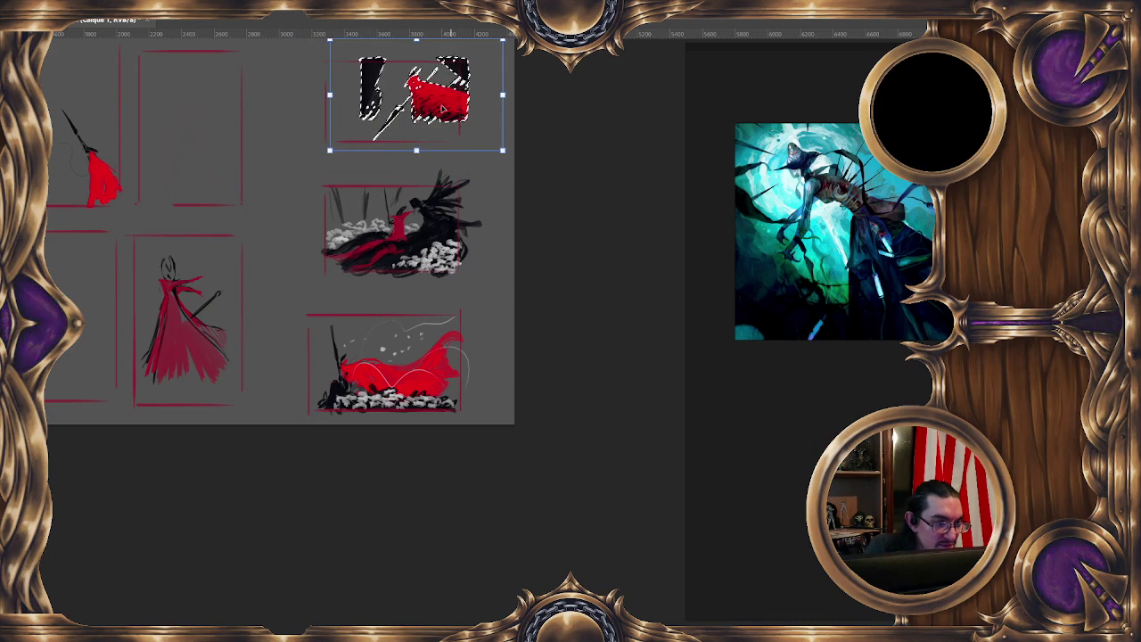
drag(450, 105, 433, 109)
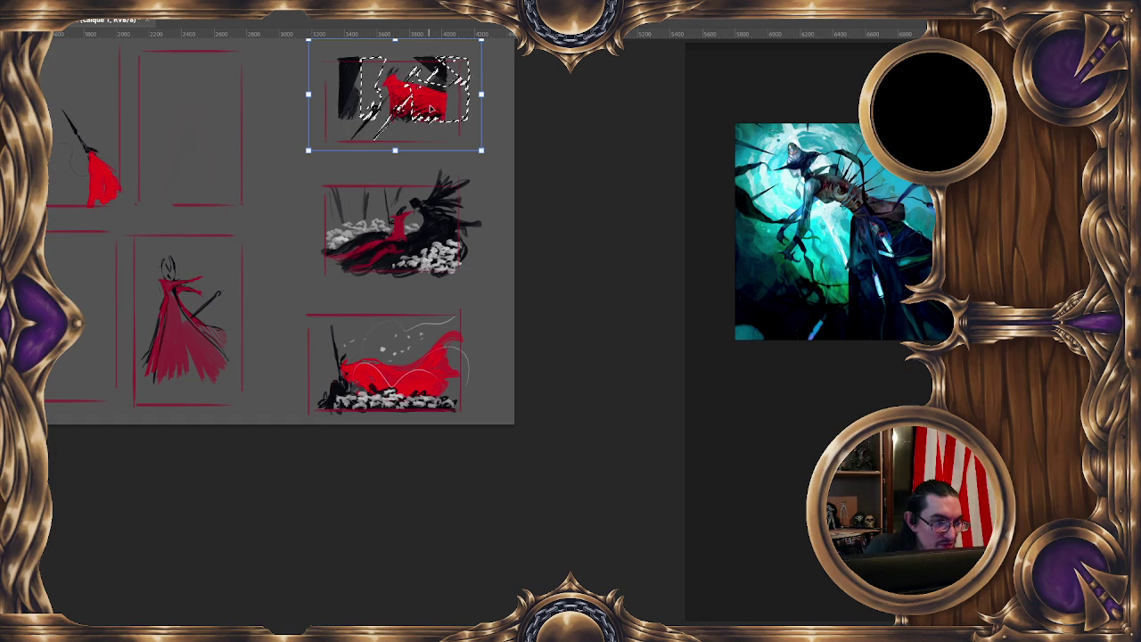
key(Return)
scroll(534, 230, up, 2)
key(ctrl+shift+a)
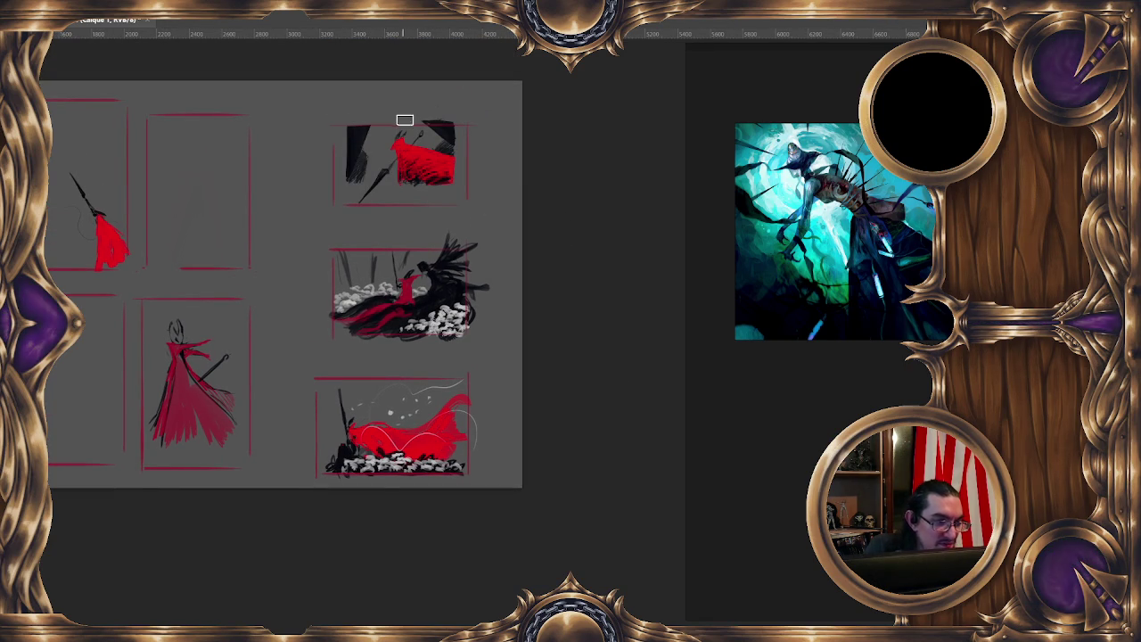
Extend the red cloak to the thumbnail's right edge and add a dark stroke beneath it
drag(482, 205, 467, 186)
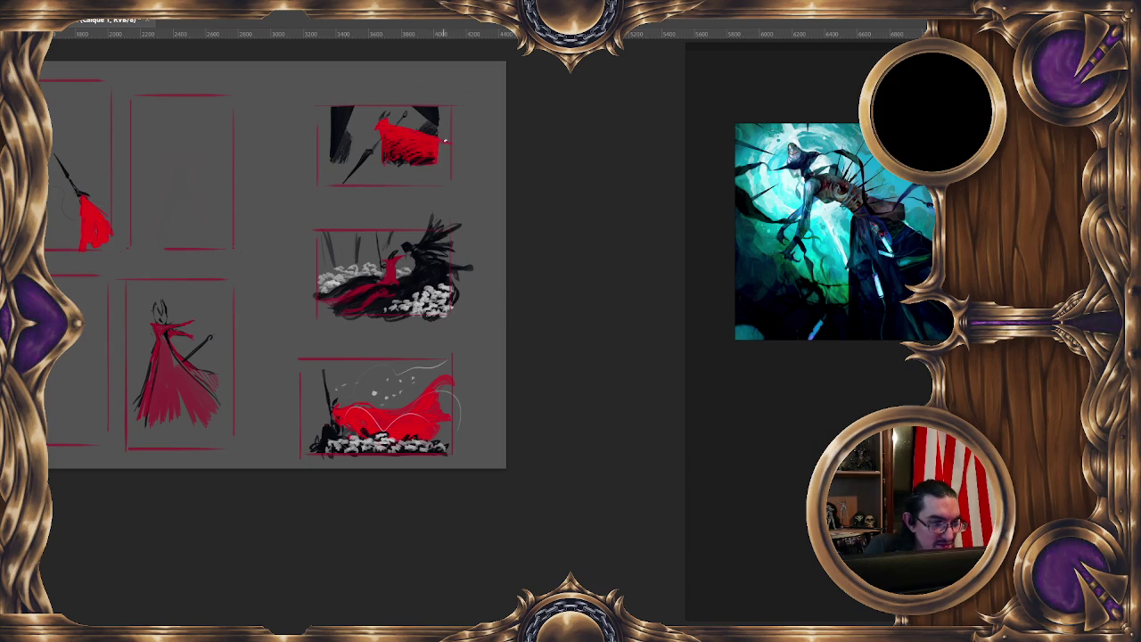
drag(447, 169, 450, 148)
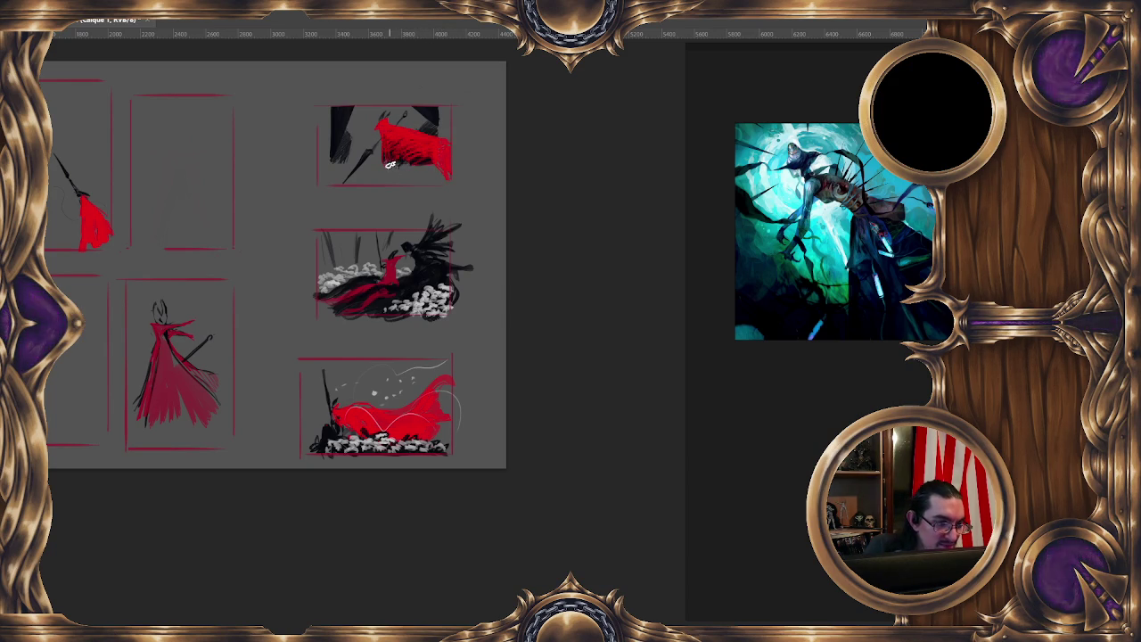
drag(389, 172, 441, 167)
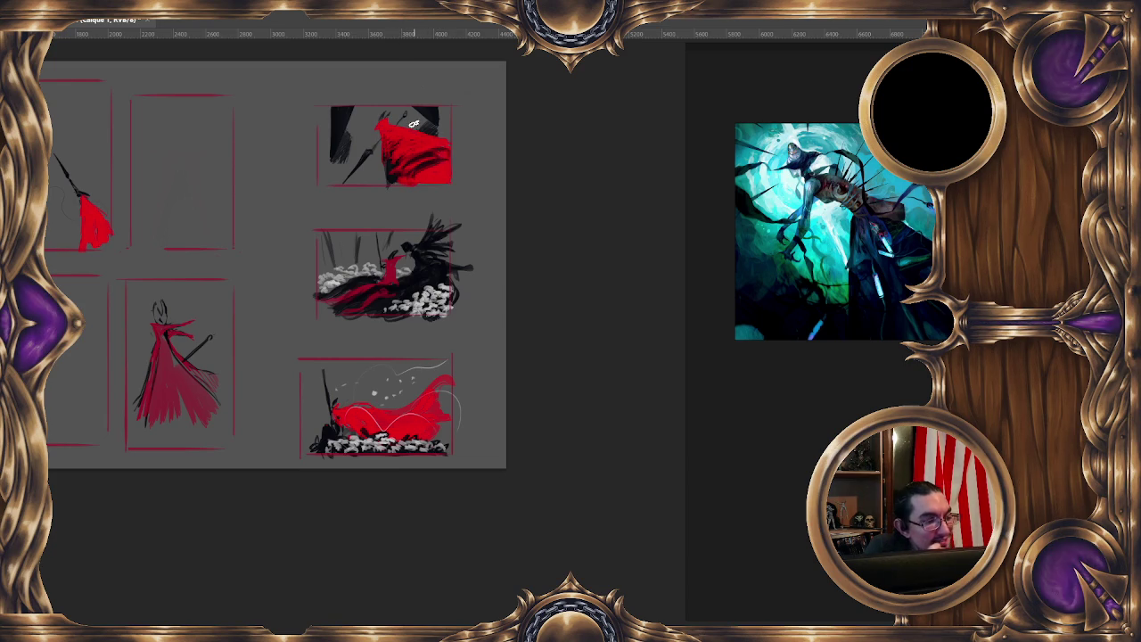
With a 66 px brush, darken the thumbnail's left edge and paint a darker stroke down the figure
alt+right_click(342, 111)
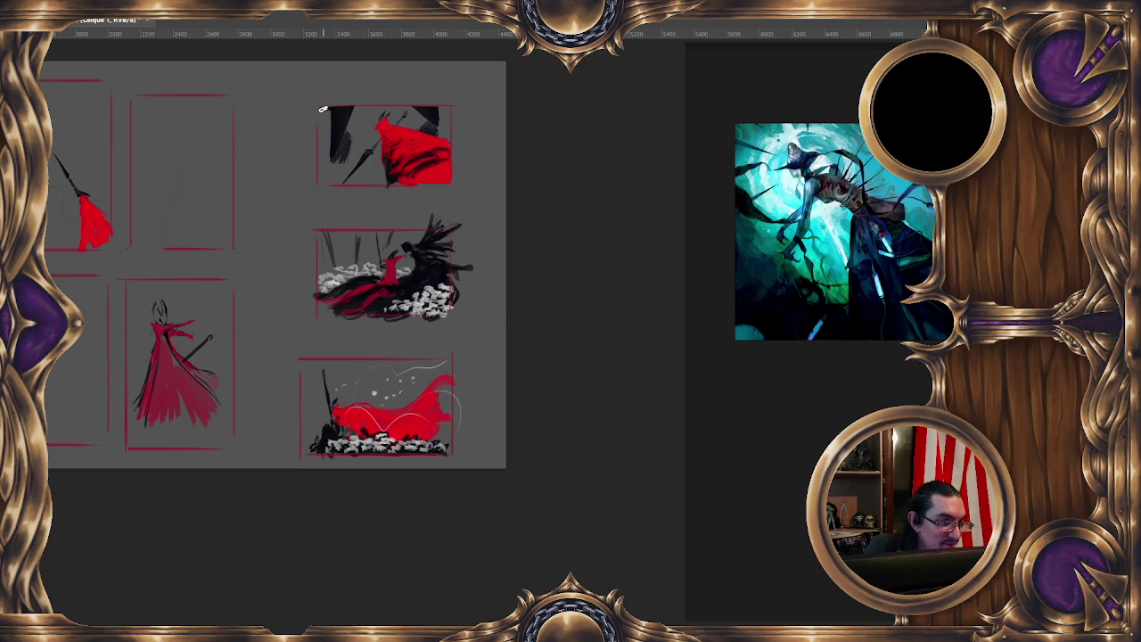
mouse_move(323, 116)
mouse_down()
mouse_move(321, 182)
mouse_move(337, 157)
mouse_move(339, 182)
mouse_up()
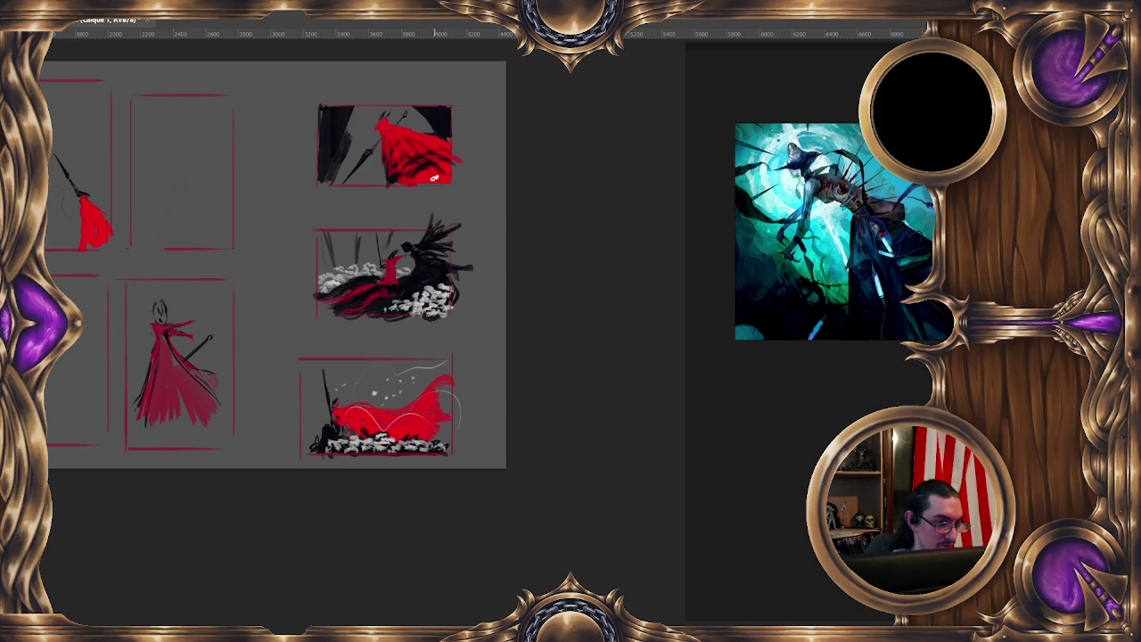
drag(403, 134, 390, 177)
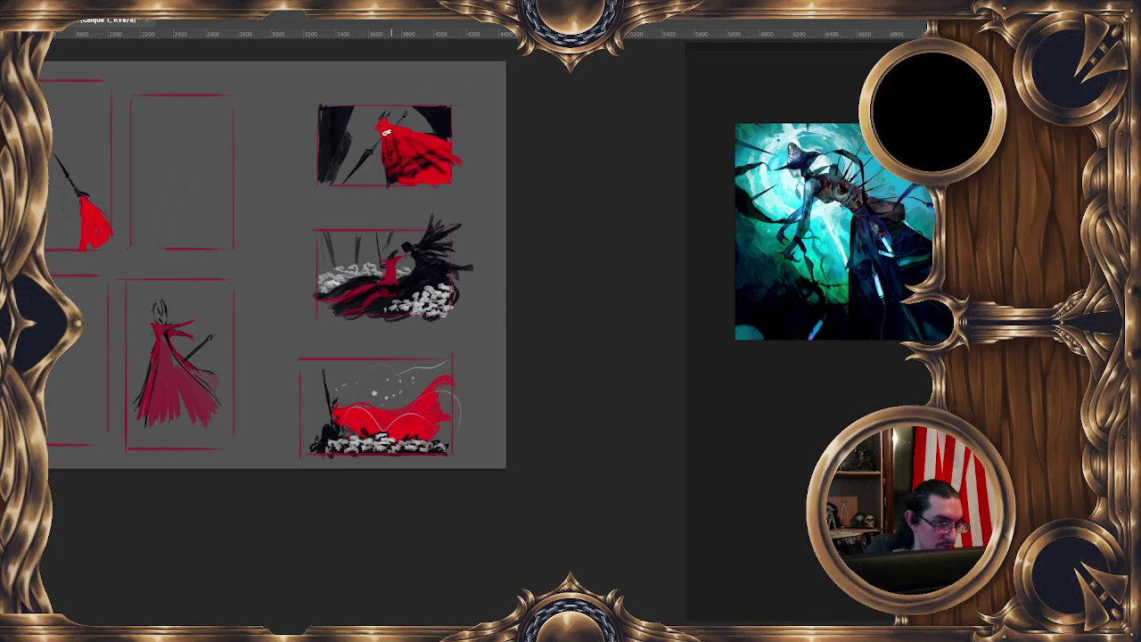
alt+right_click(386, 109)
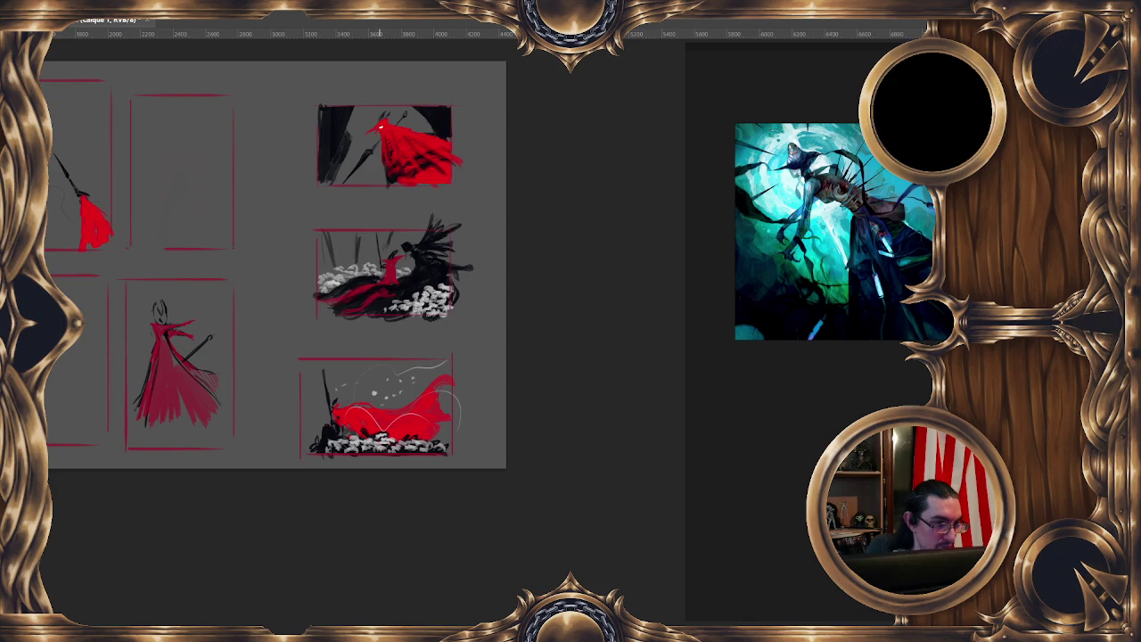
drag(380, 178, 385, 169)
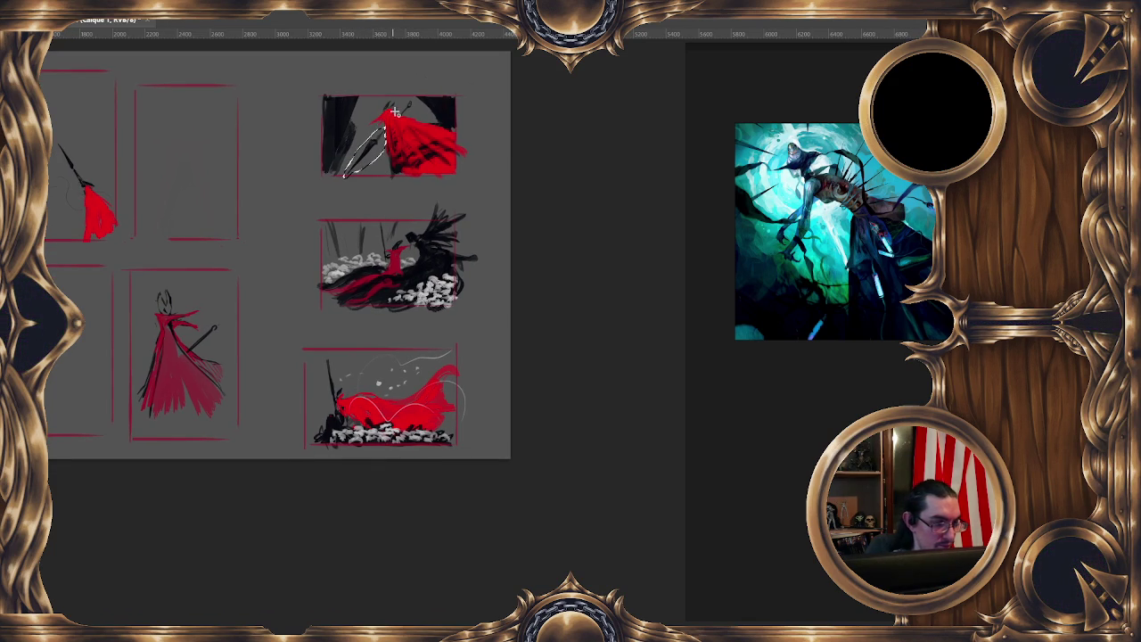
Rotate the selected black spear strokes about 27° with Free Transform, commit, and zoom out
right_click(377, 140)
click(419, 264)
mouse_move(425, 130)
mouse_down()
mouse_move(428, 156)
mouse_move(379, 181)
mouse_move(417, 160)
mouse_move(379, 156)
mouse_up()
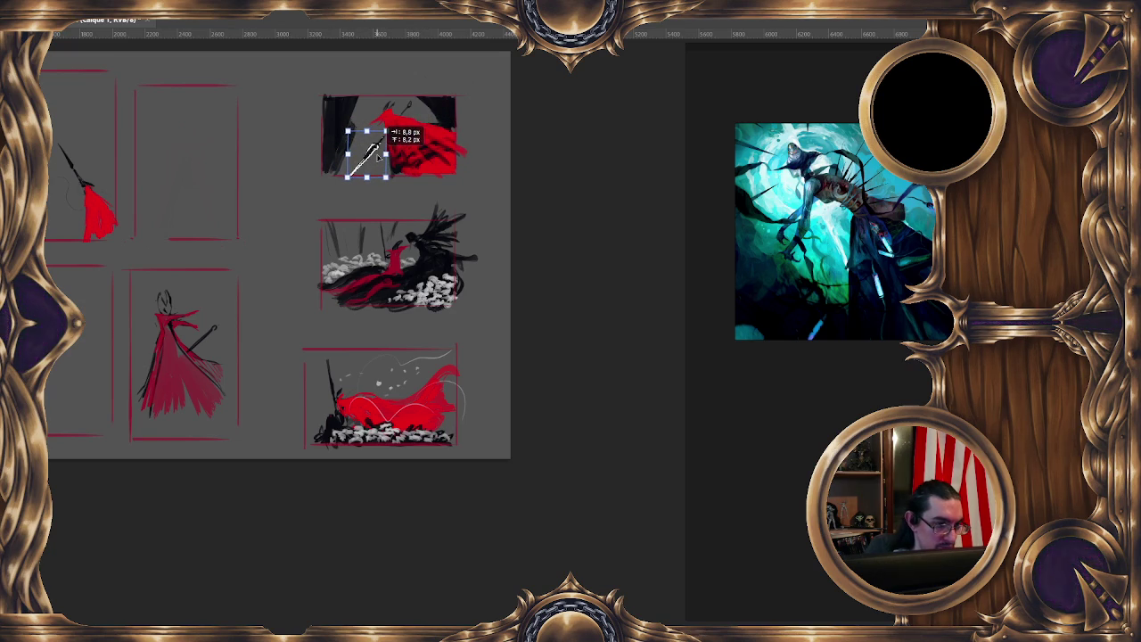
key(Return)
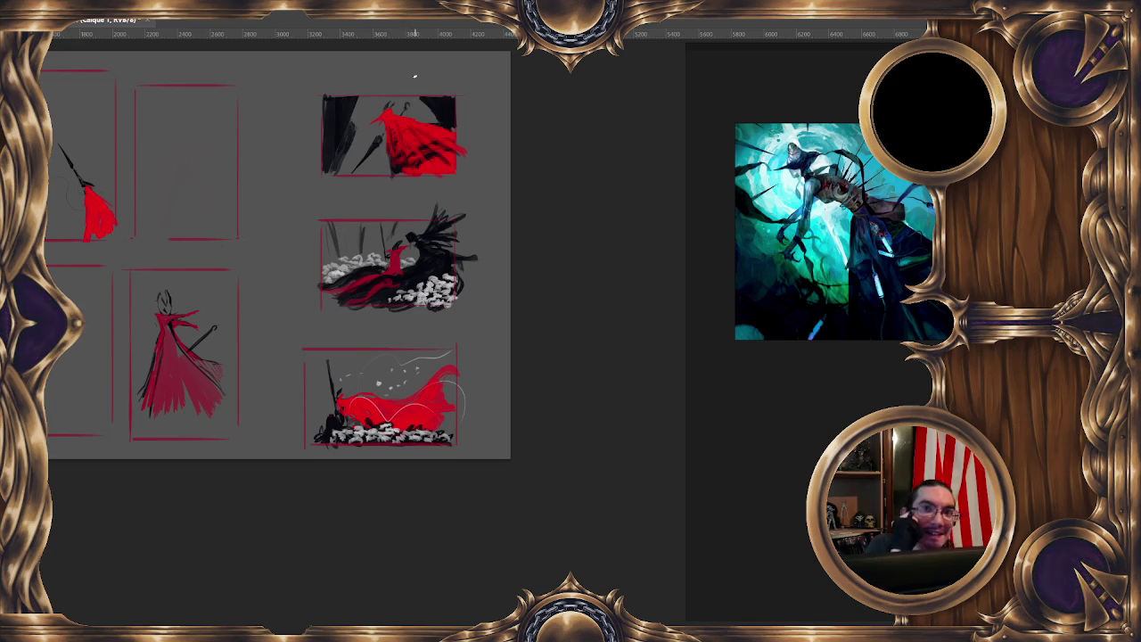
key(ctrl+minus)
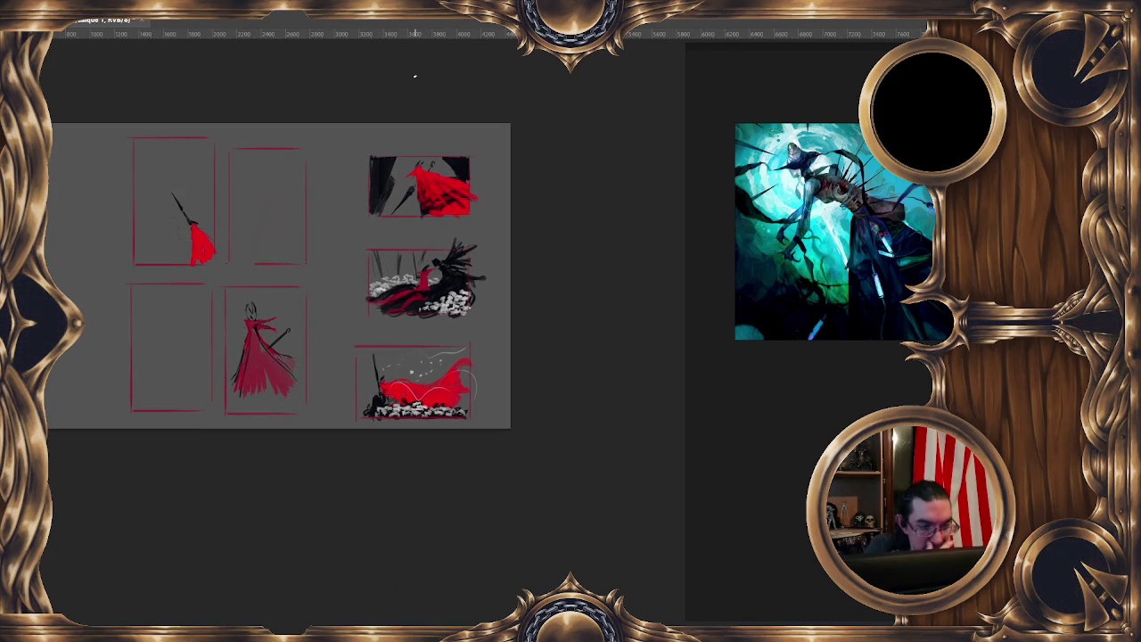
Flip the canvas view back horizontally so the three compositions sit in the left column
key(ctrl+plus)
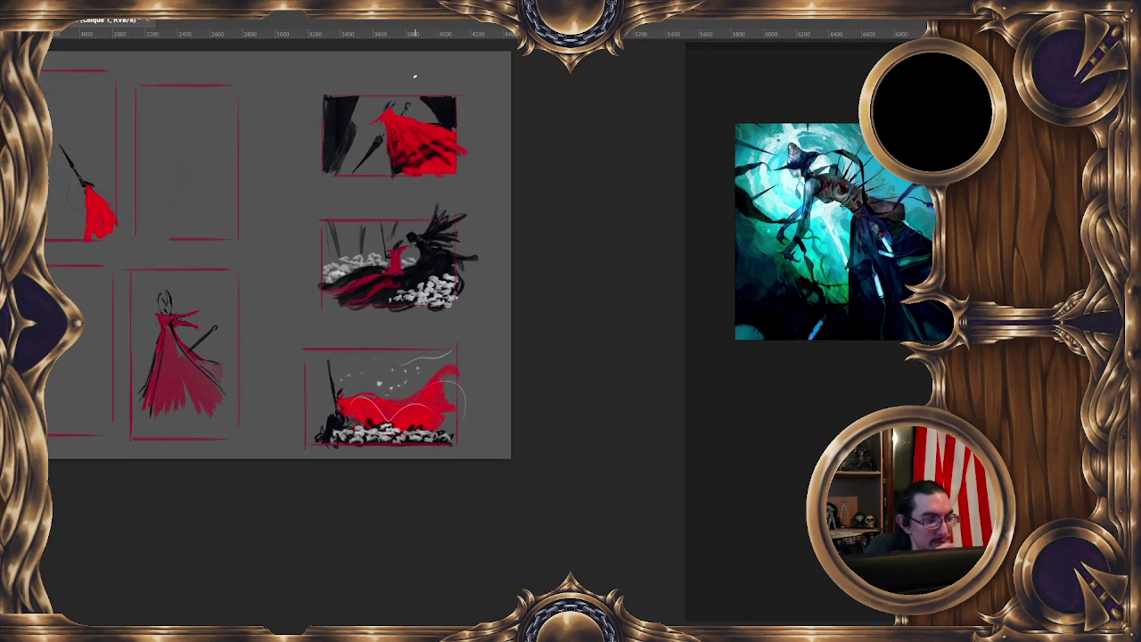
drag(338, 233, 473, 200)
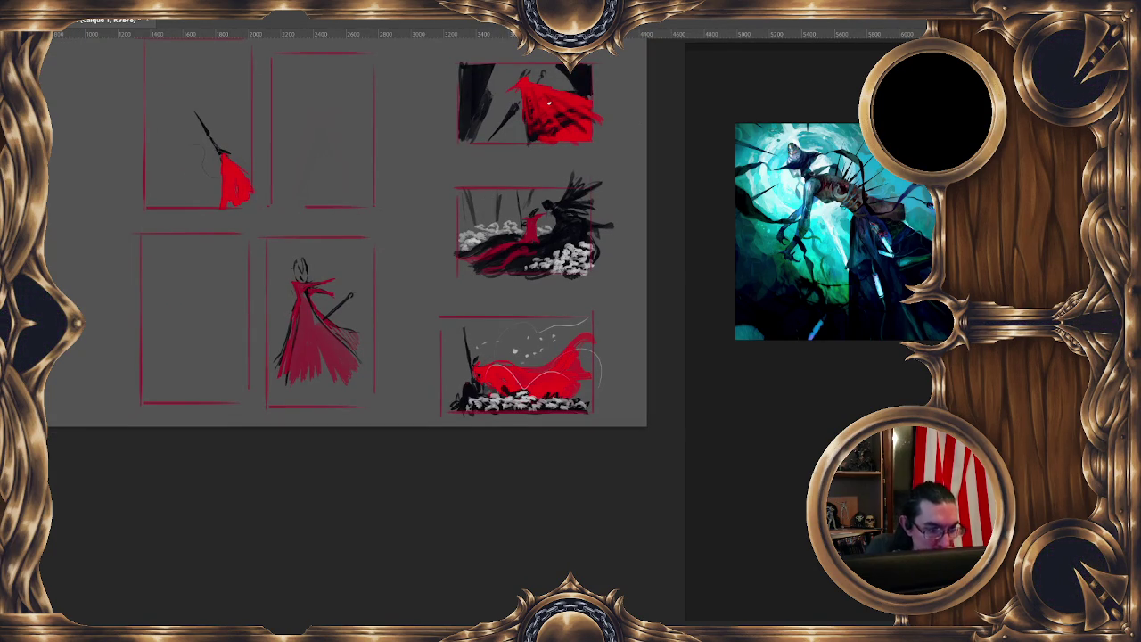
key(ctrl+minus)
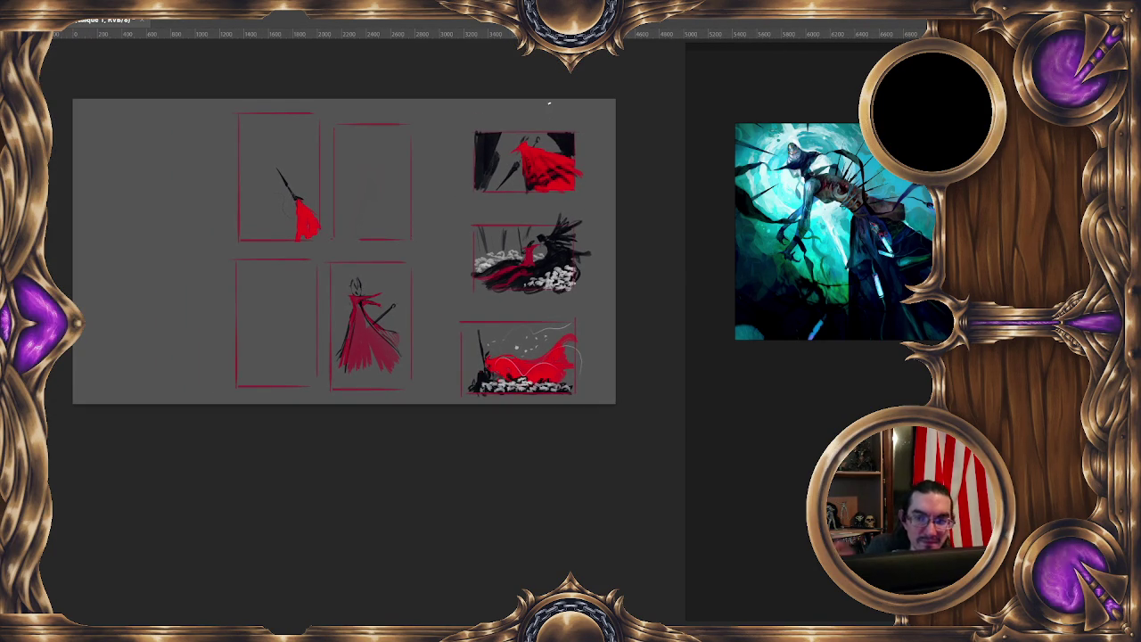
key(h)
key(ctrl+plus)
mouse_move(436, 107)
mouse_down()
mouse_move(437, 206)
mouse_move(430, 192)
mouse_up()
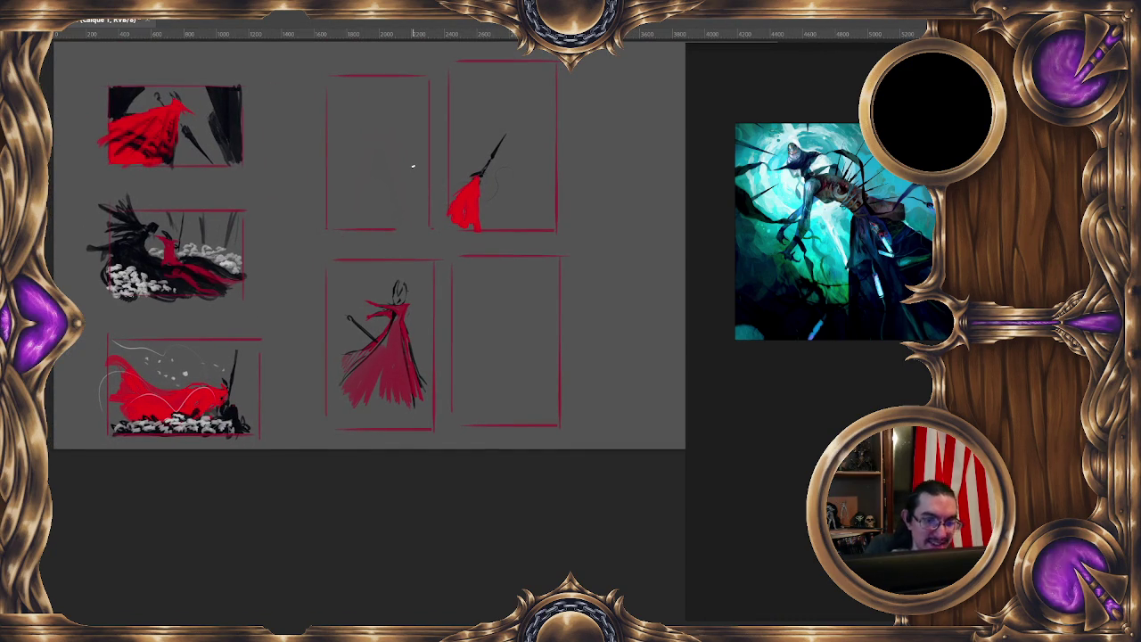
scroll(874, 419, down, 5)
Pan and zoom the reference board until the orange sunset scarecrow painting fills the panel
drag(829, 440, 688, 287)
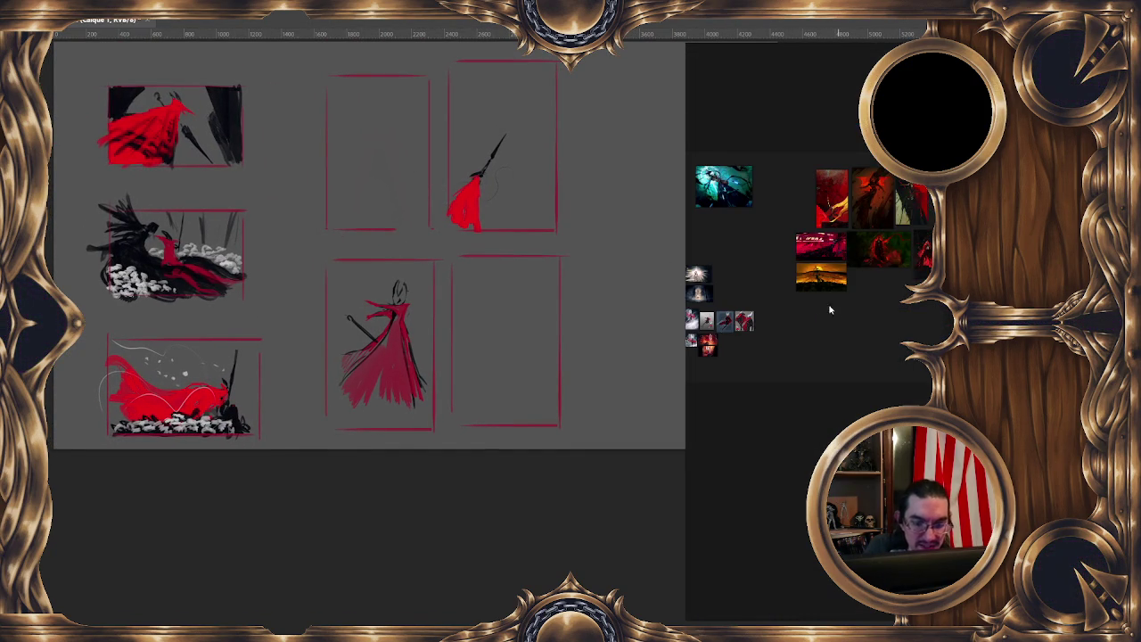
scroll(879, 294, up, 2)
scroll(758, 344, up, 2)
scroll(823, 334, up, 2)
scroll(863, 327, up, 2)
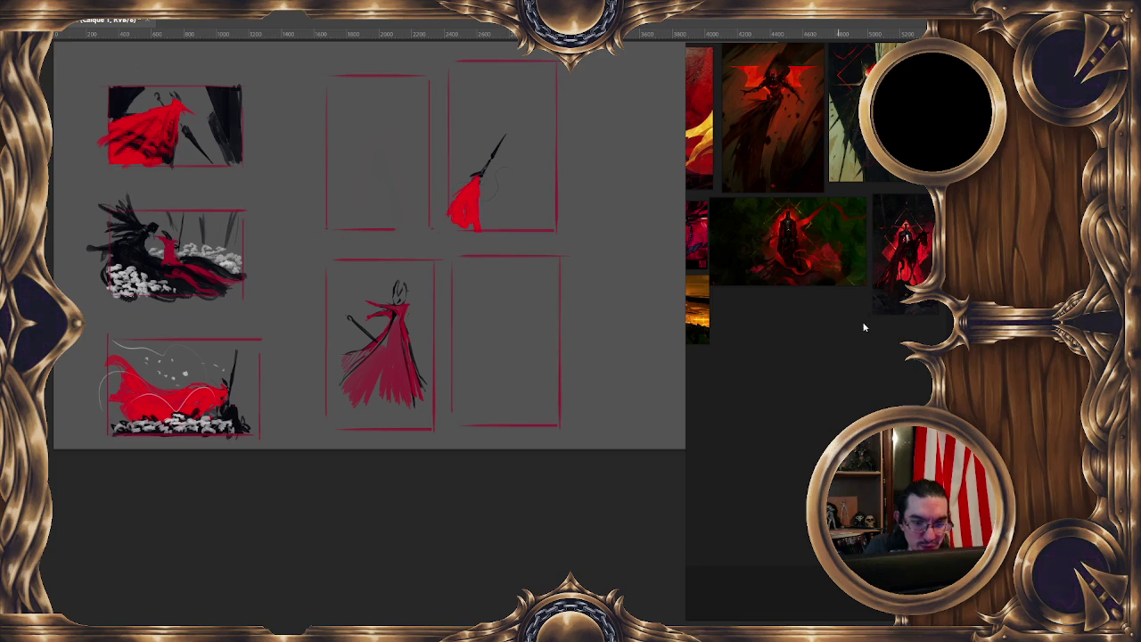
scroll(784, 393, up, 2)
scroll(833, 377, up, 2)
scroll(772, 402, down, 3)
scroll(843, 329, up, 1)
scroll(851, 307, up, 2)
scroll(863, 317, up, 1)
scroll(866, 317, up, 1)
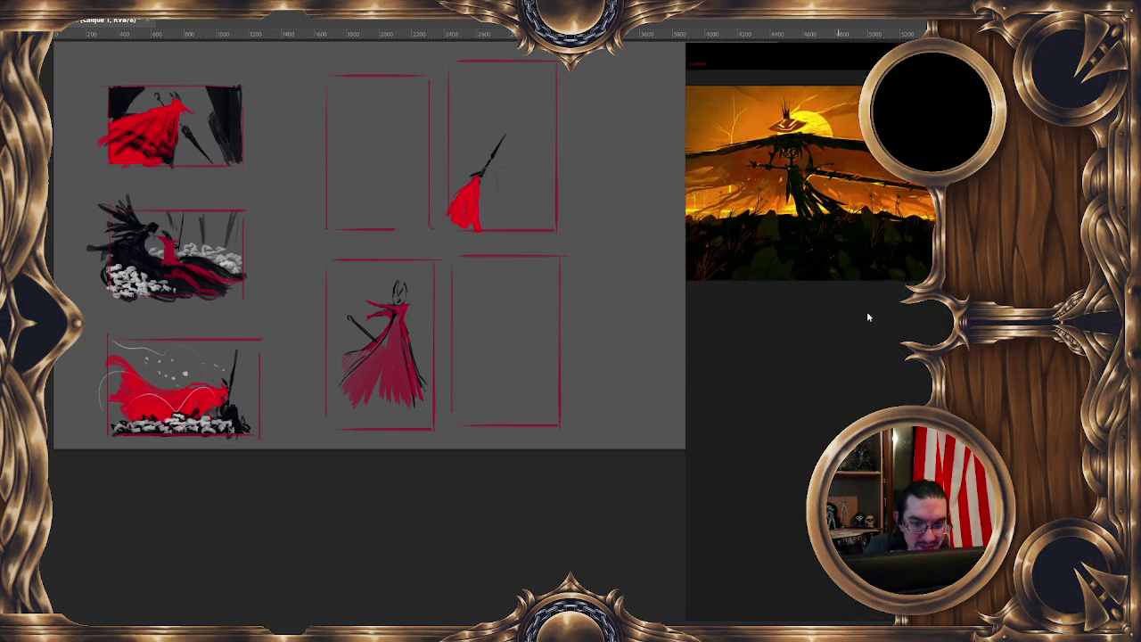
scroll(867, 311, up, 2)
scroll(846, 333, down, 1)
scroll(896, 309, down, 1)
scroll(890, 314, down, 1)
scroll(886, 314, down, 1)
scroll(876, 320, down, 1)
scroll(852, 311, down, 1)
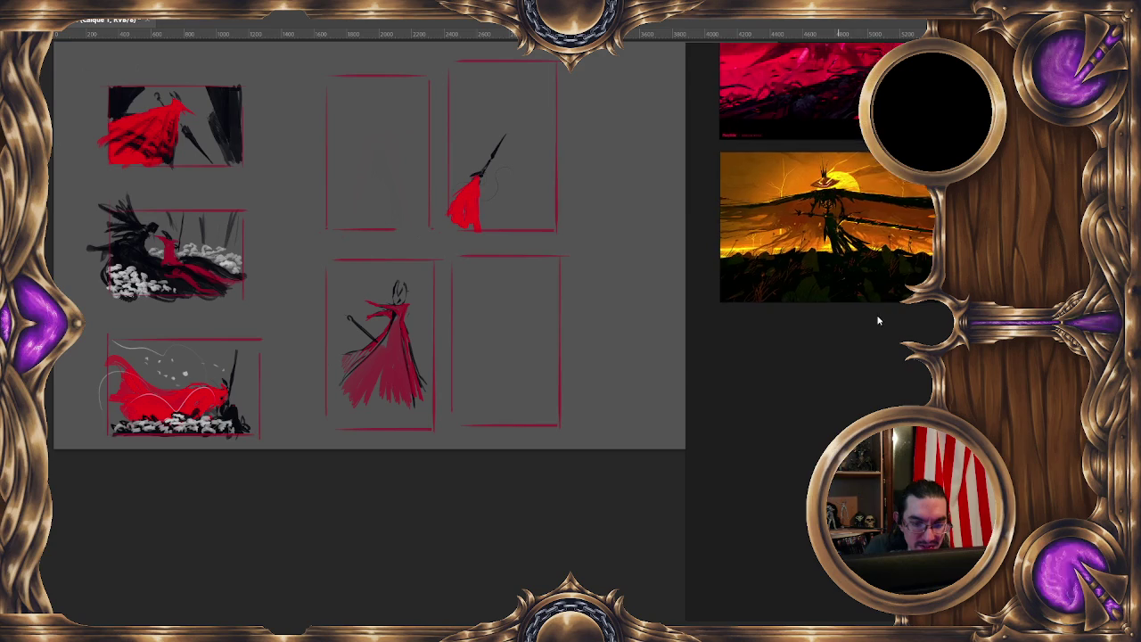
scroll(880, 320, up, 1)
scroll(883, 317, up, 1)
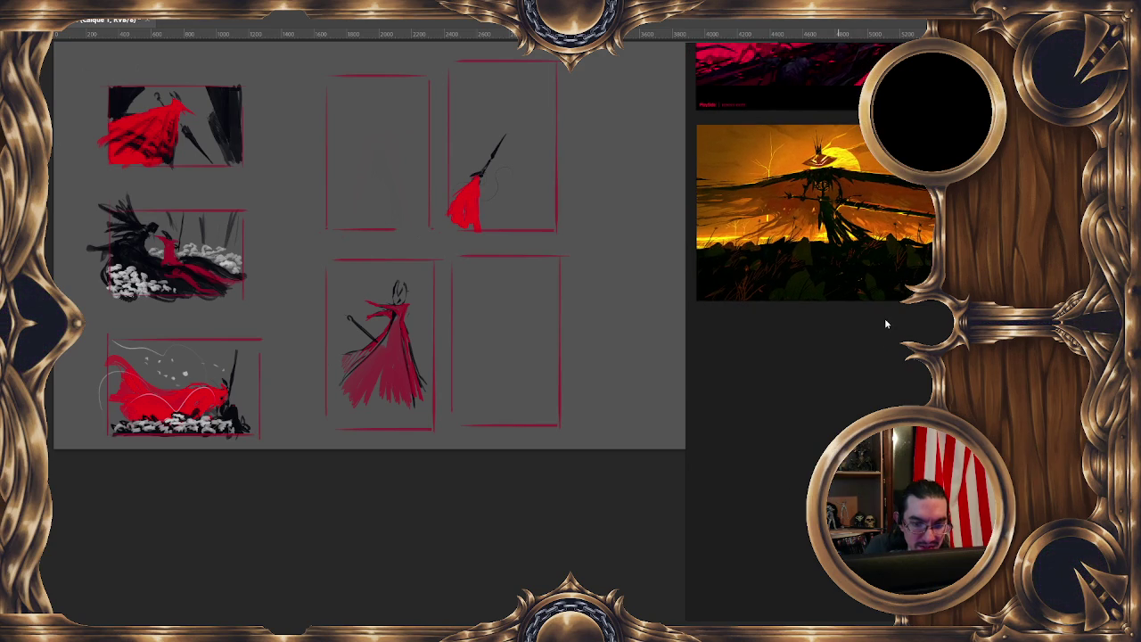
drag(611, 463, 587, 455)
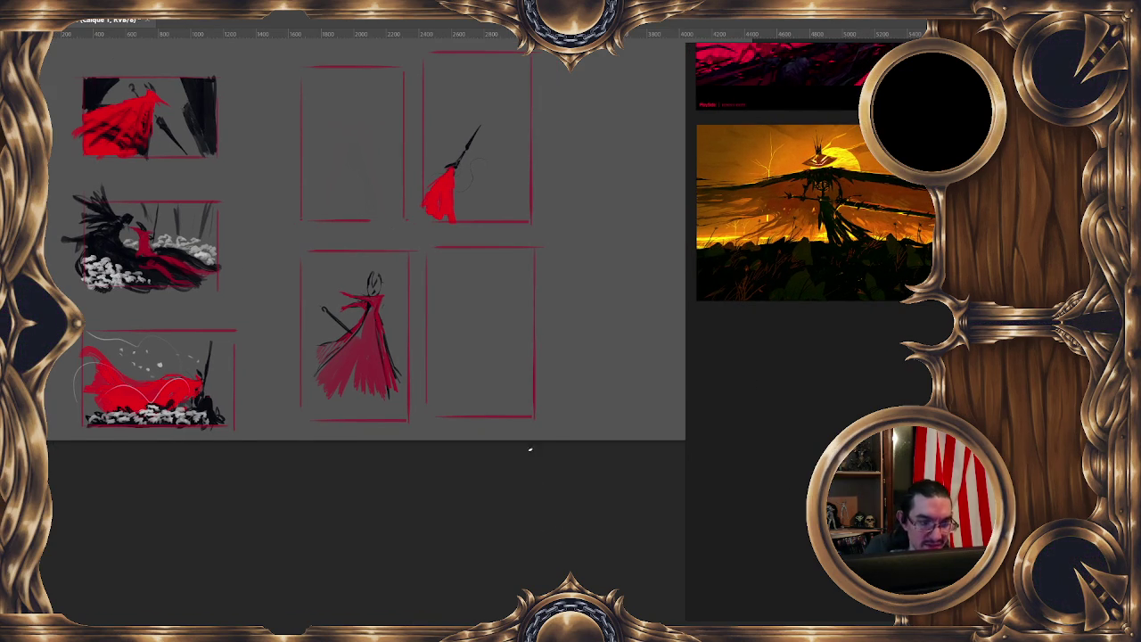
Sketch a thin black diagonal line in the empty lower-right frame, discarding the first spear stroke
drag(539, 305, 508, 265)
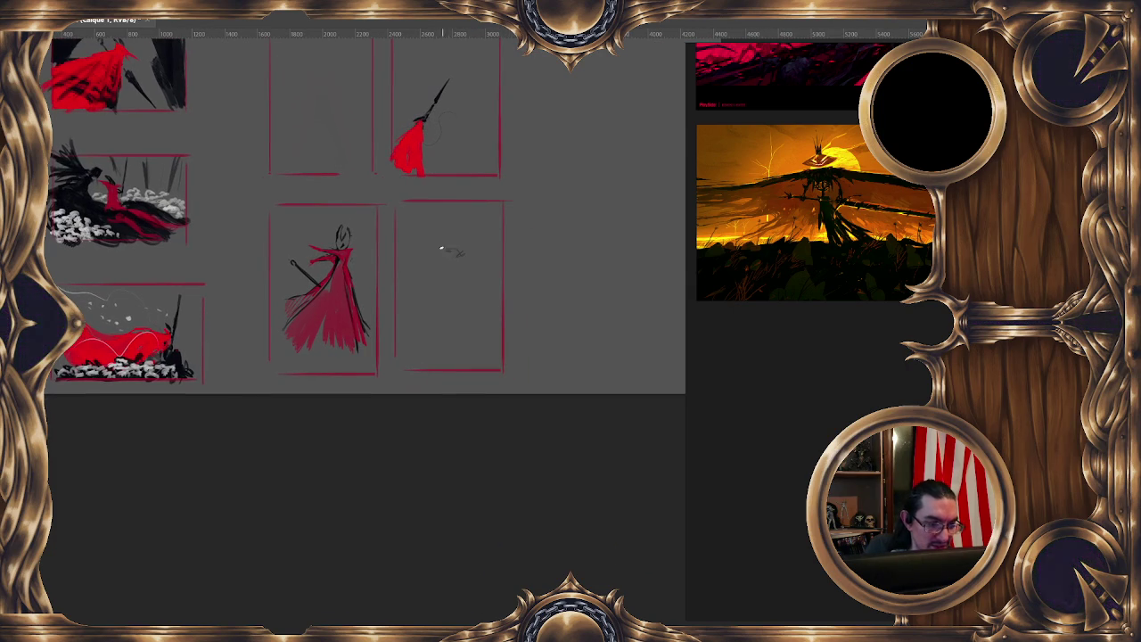
mouse_move(428, 244)
mouse_down()
mouse_move(454, 254)
mouse_move(465, 230)
mouse_up()
key(ctrl+z)
key(ctrl+z)
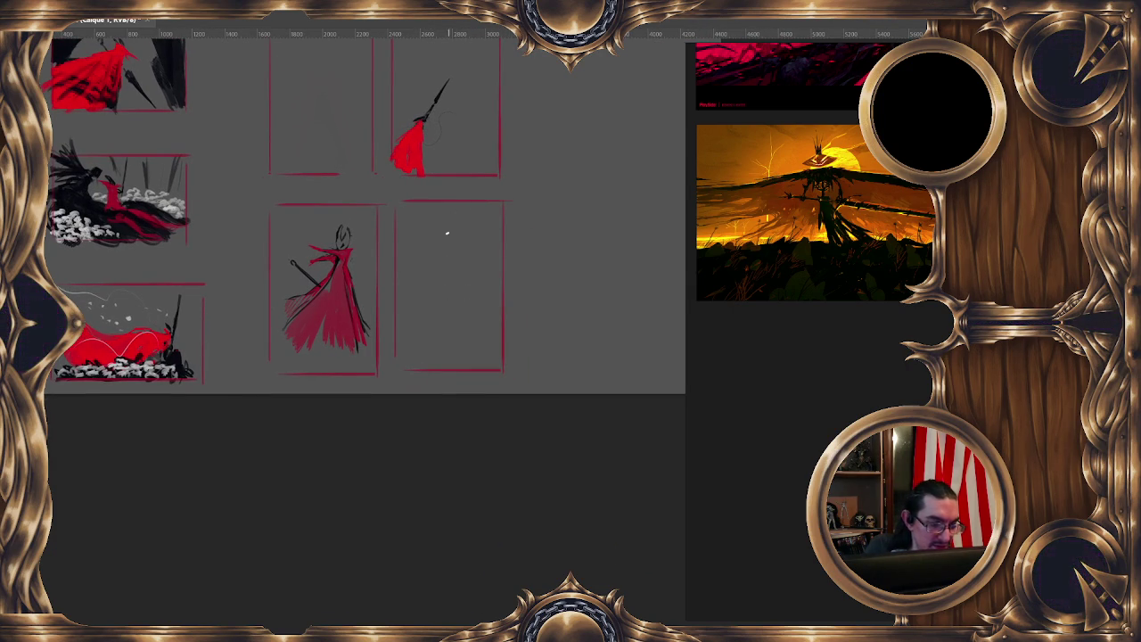
drag(447, 255, 470, 353)
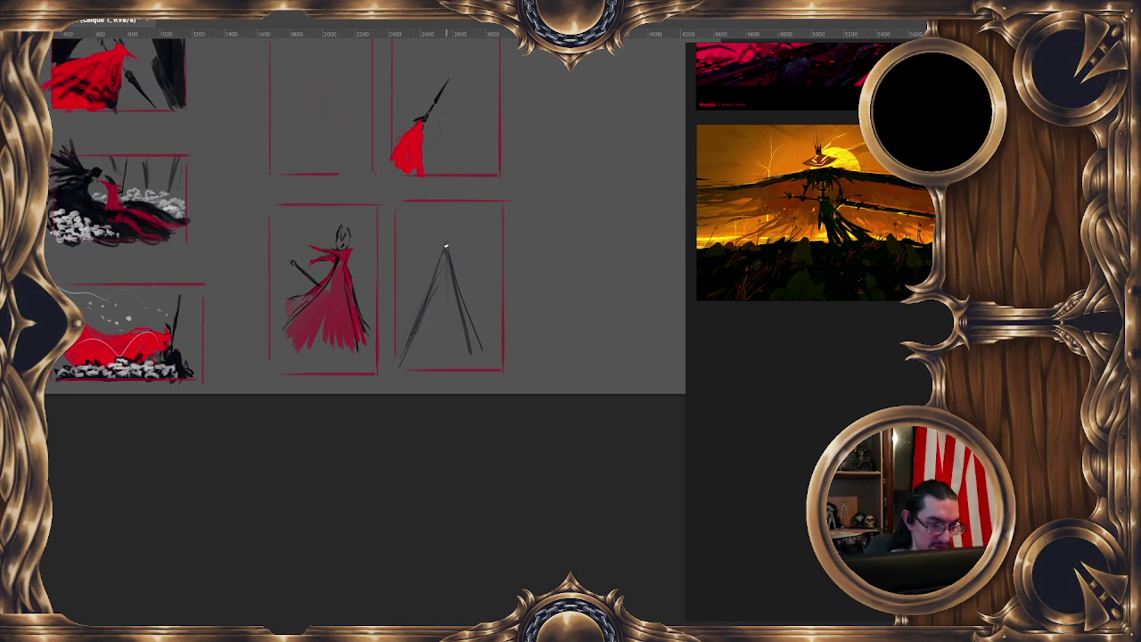
key(minus)
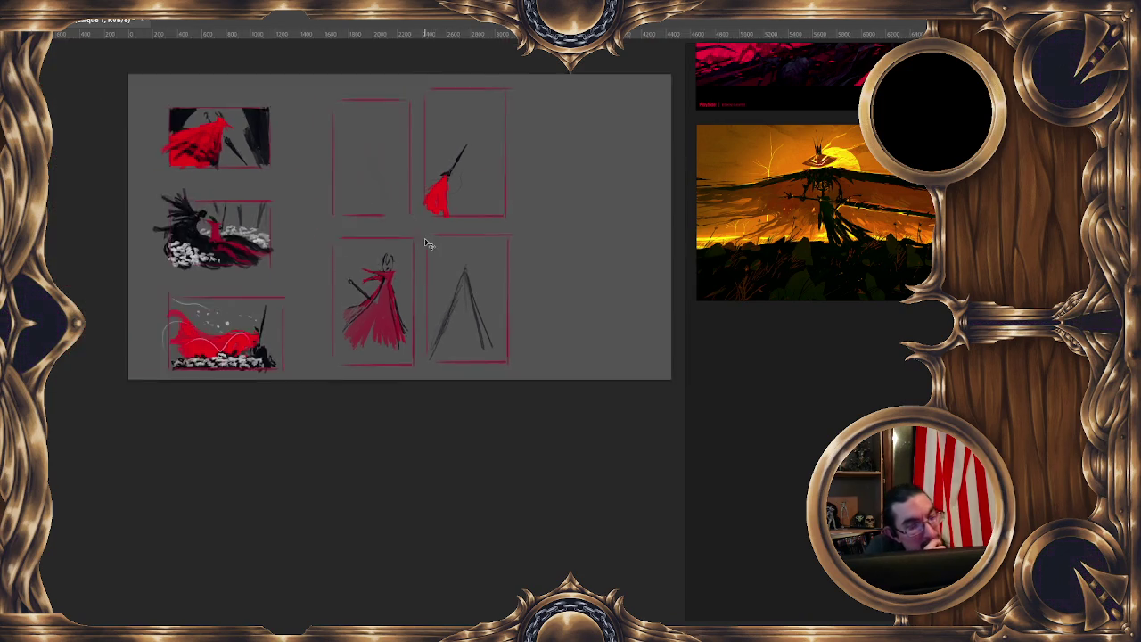
key(minus)
key(plus)
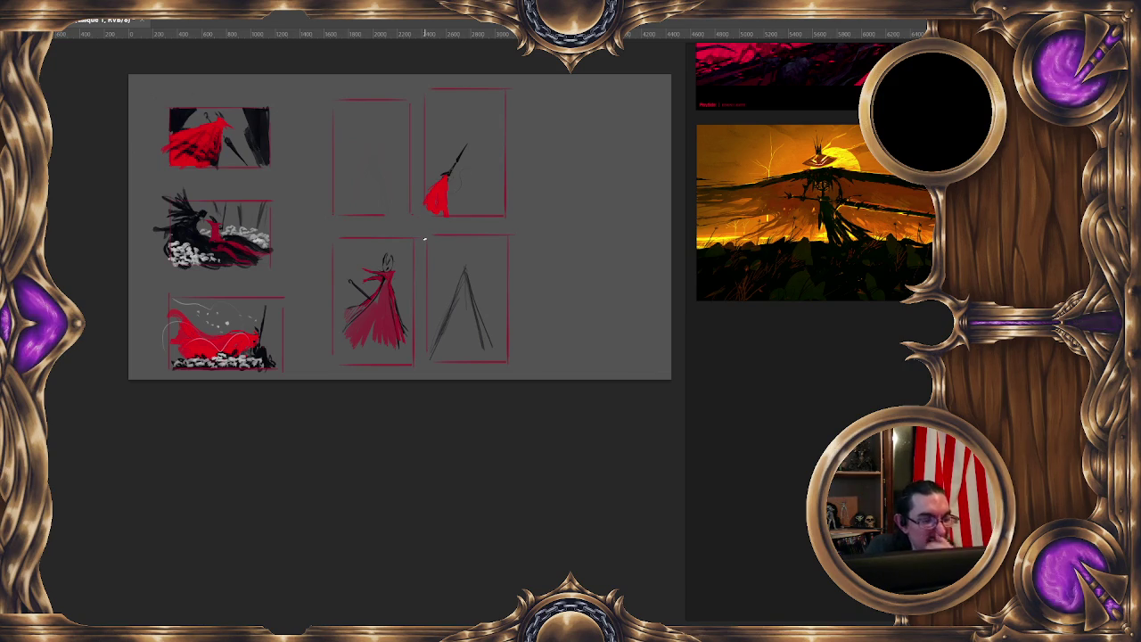
drag(424, 238, 339, 165)
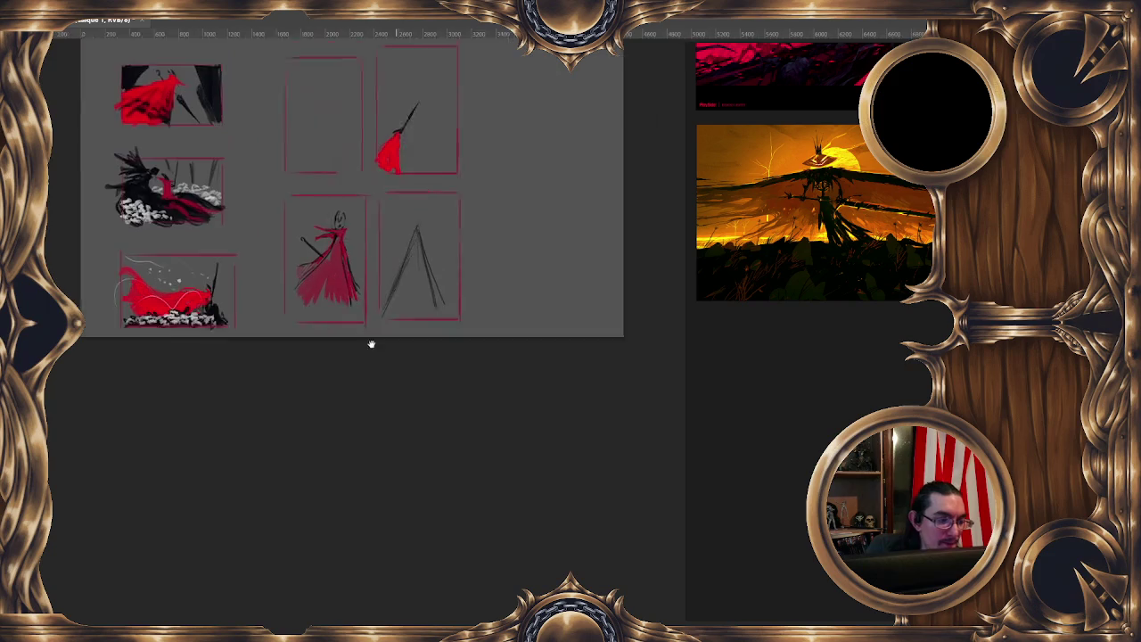
Rework the lines of the A-shaped sketch, undoing the last slanted line
drag(380, 208, 351, 269)
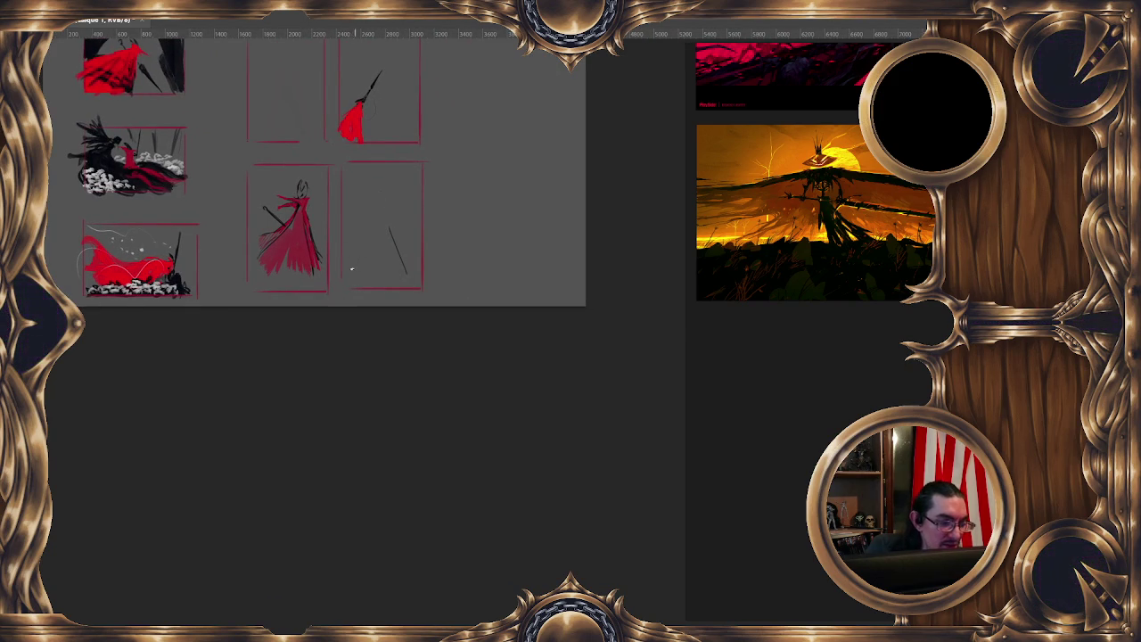
mouse_move(380, 216)
mouse_down()
mouse_move(346, 284)
mouse_move(407, 273)
mouse_up()
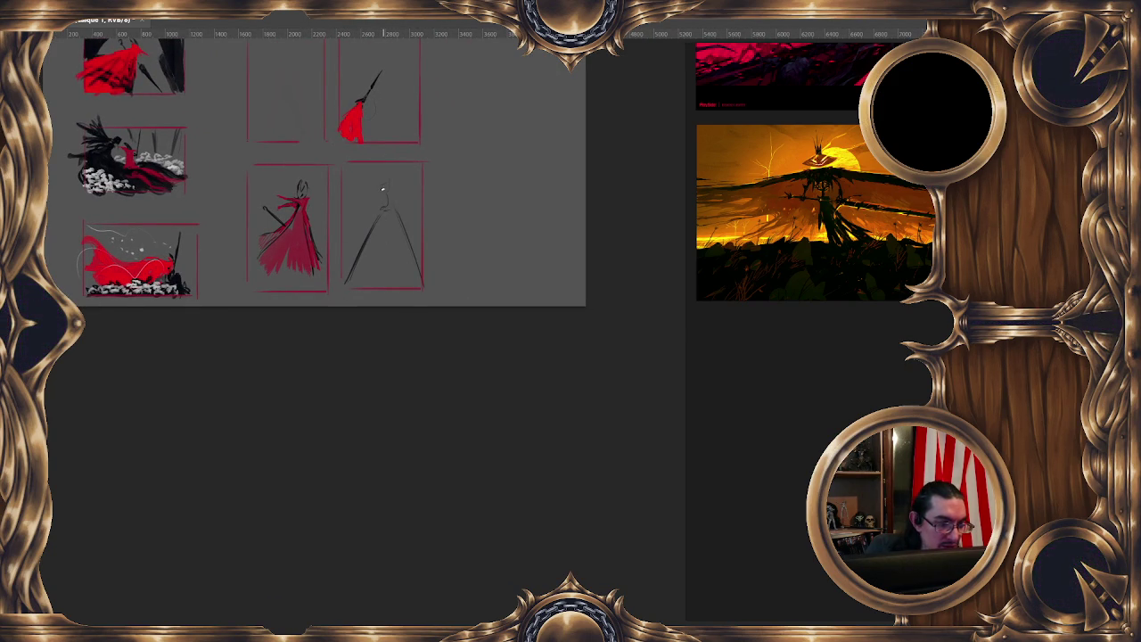
key(ctrl+z)
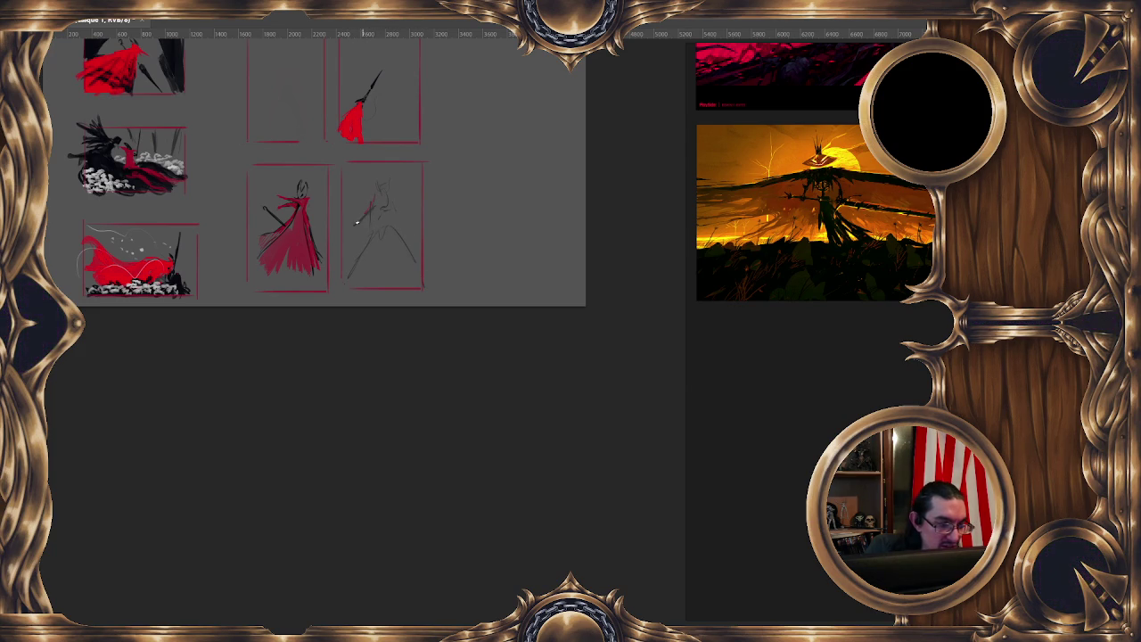
Paint a red cloak over the bottom-right figure, extending it to the right
drag(377, 217, 379, 225)
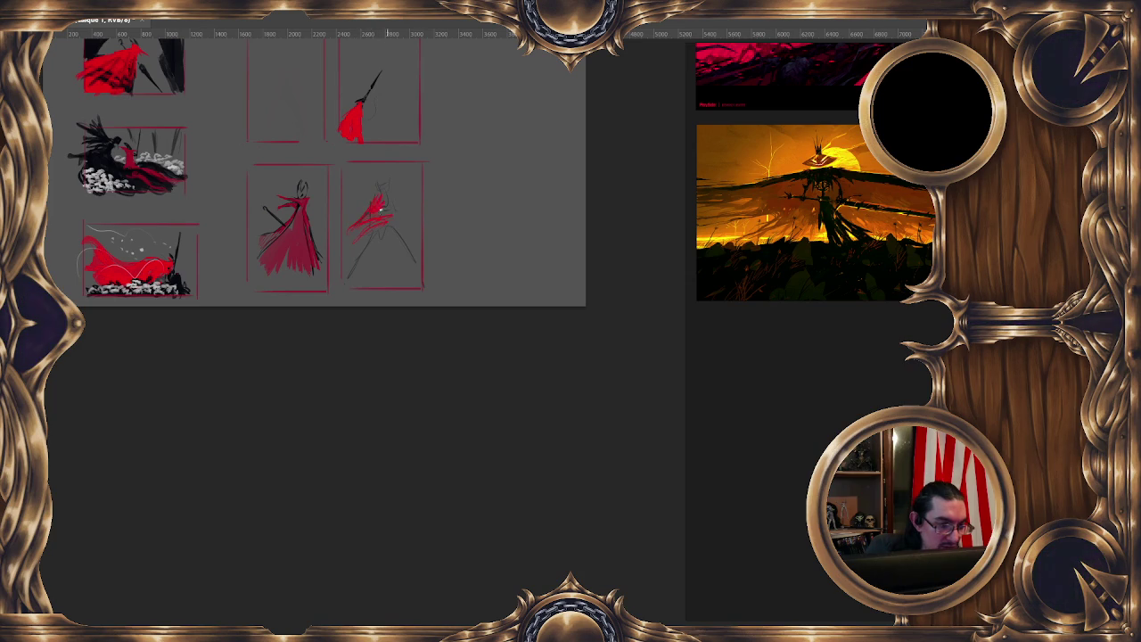
drag(380, 206, 392, 223)
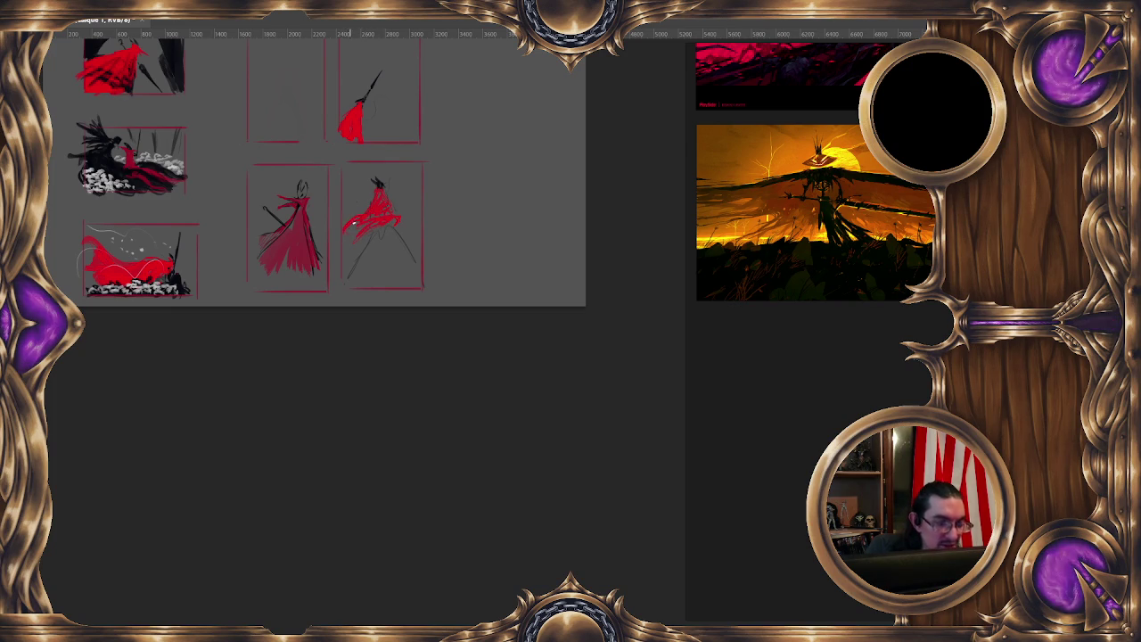
scroll(355, 173, up, 1)
scroll(354, 174, down, 2)
scroll(357, 173, up, 2)
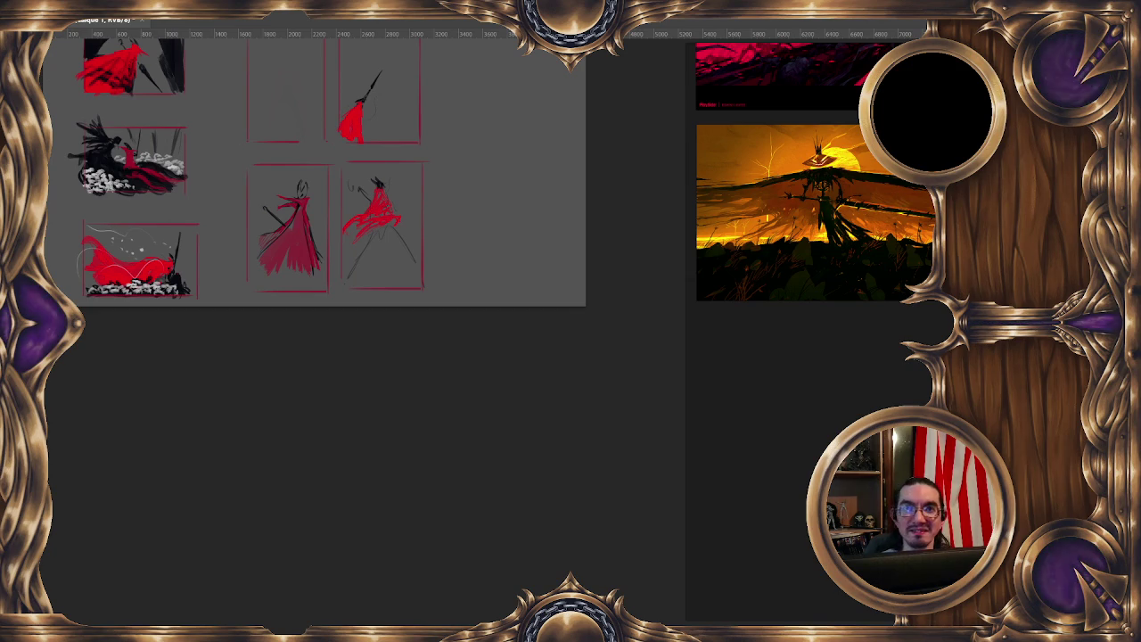
Zoom out one step so all six red-framed thumbnails are visible
key(minus)
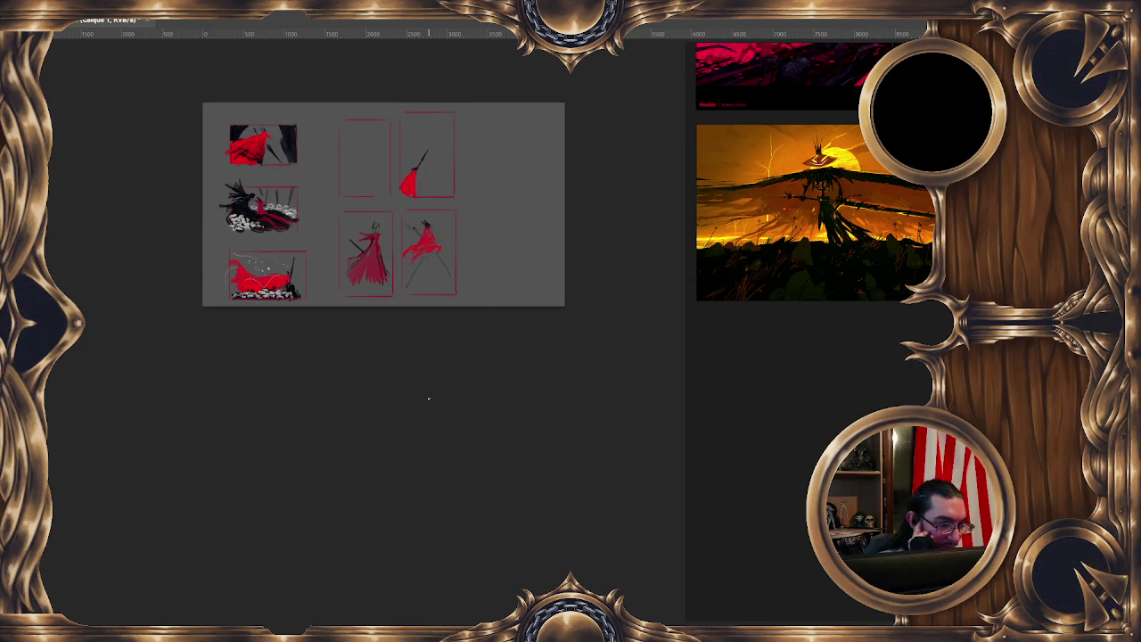
Undo the red cloak on the bottom-right thumbnail and paint a red V across its top
key(plus)
key(minus)
scroll(852, 374, down, 2)
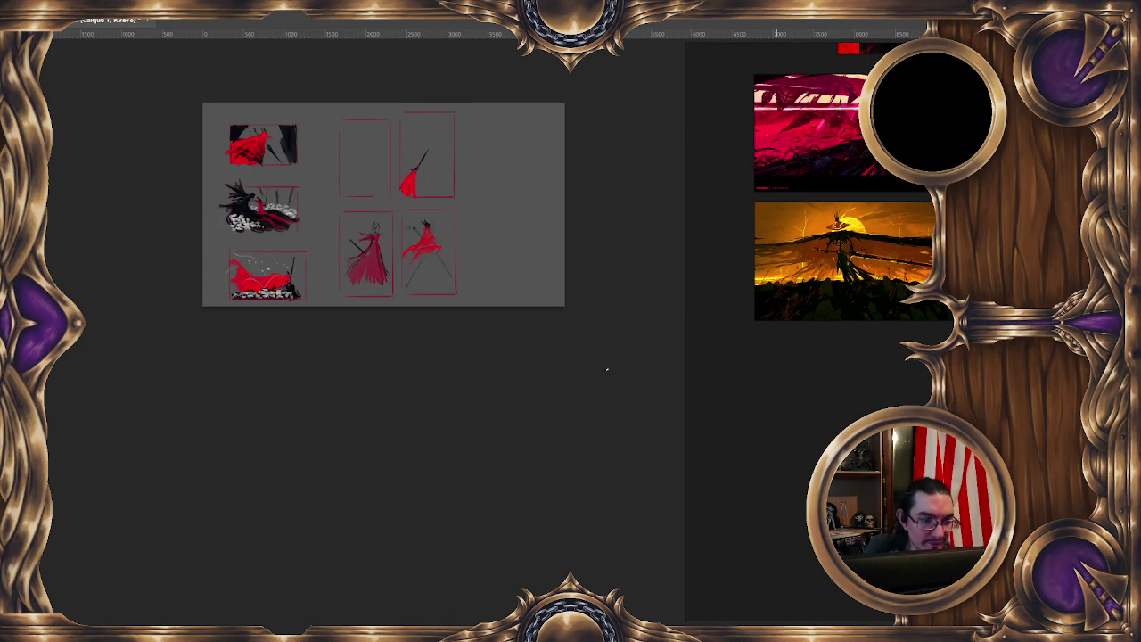
key(plus)
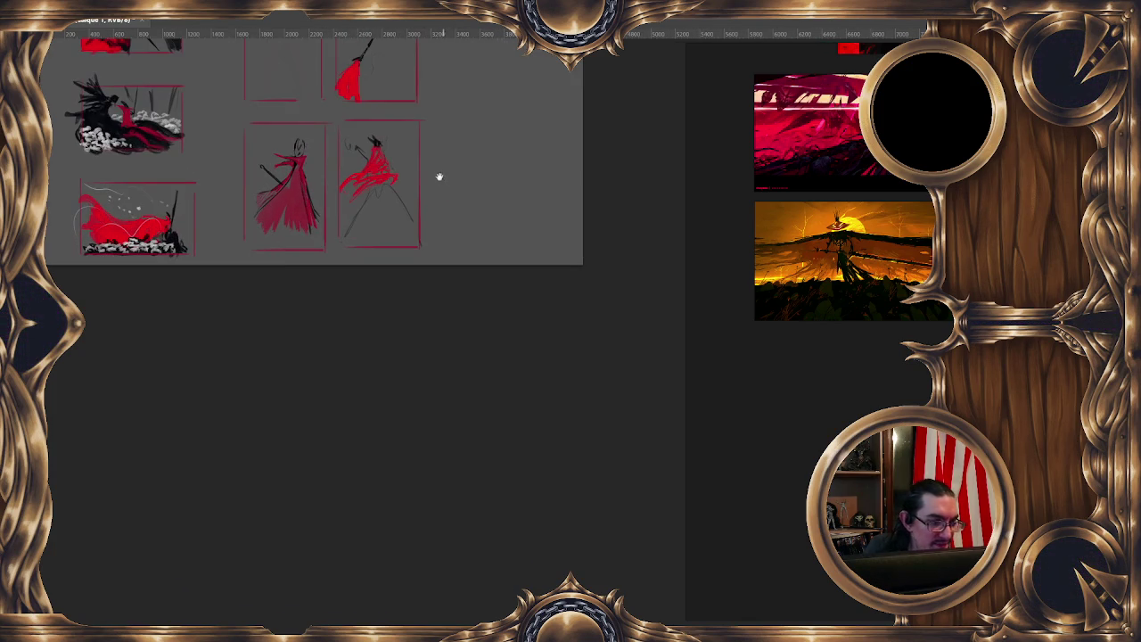
drag(402, 156, 427, 154)
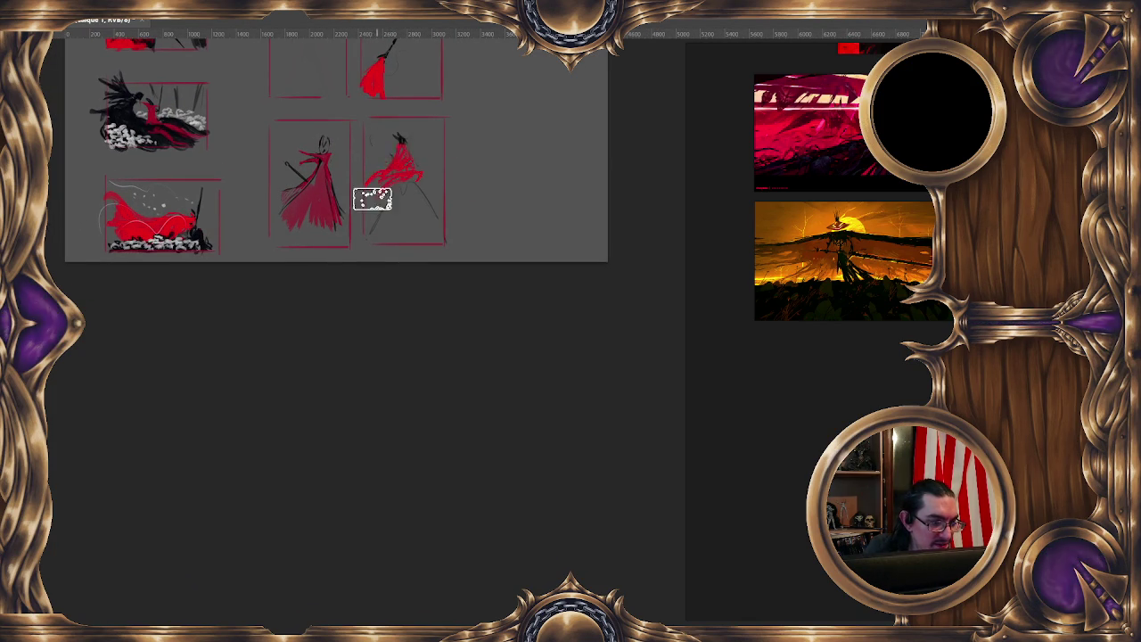
key(ctrl+z)
key(ctrl+z)
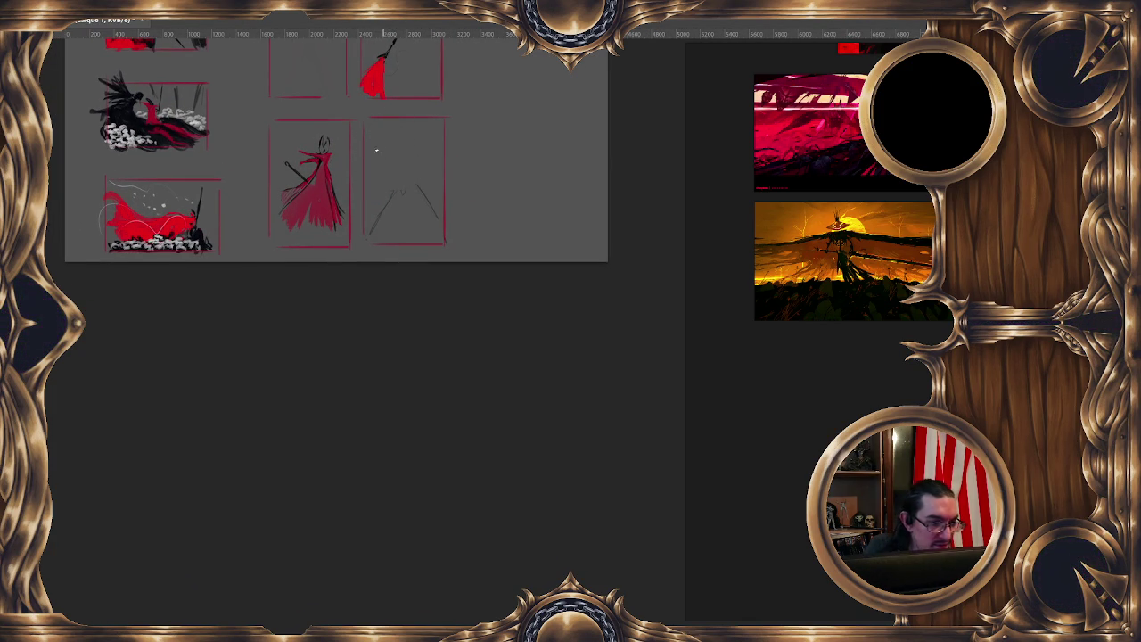
drag(363, 130, 449, 130)
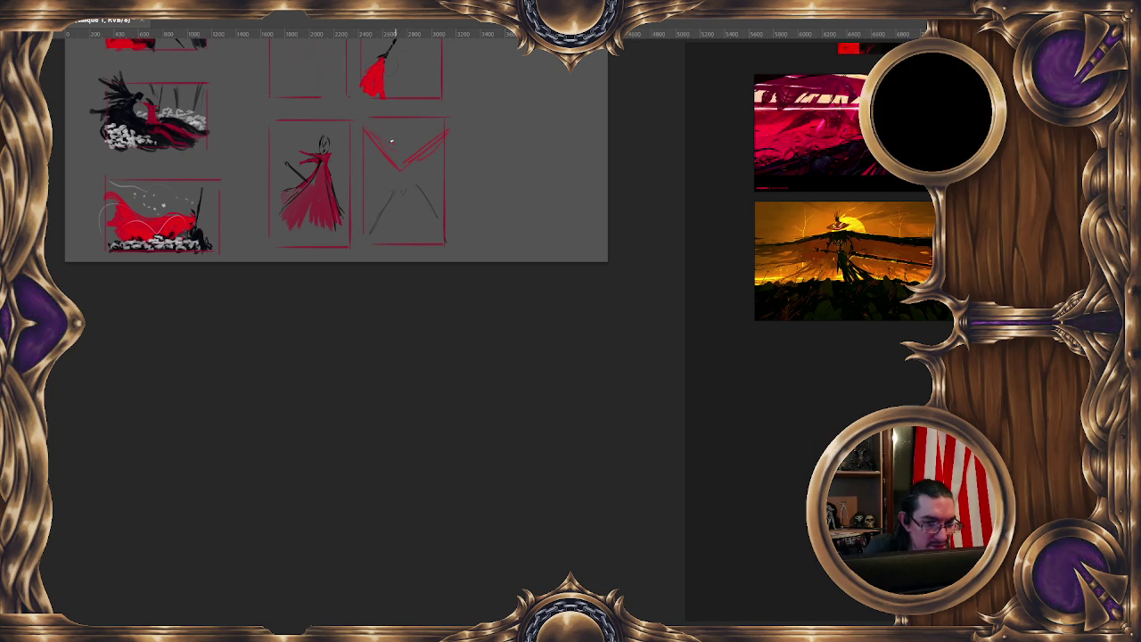
Fill the red V, paint a solid black figure below with a smaller brush, and lasso it
mouse_move(411, 156)
mouse_down()
mouse_move(422, 136)
mouse_move(385, 142)
mouse_move(397, 163)
mouse_up()
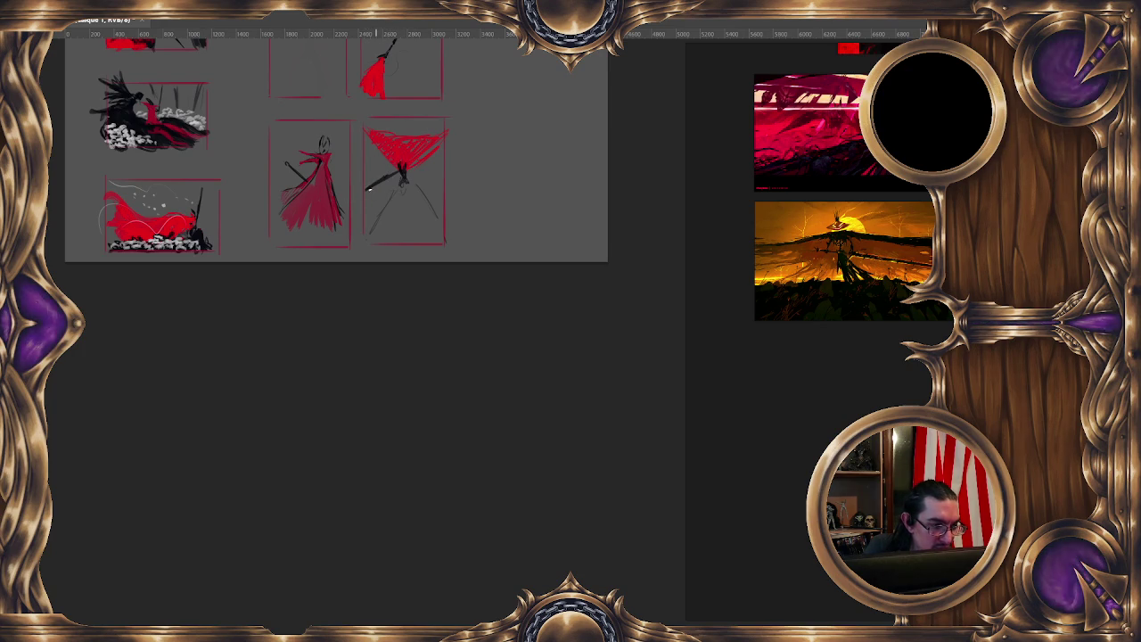
alt+right_click(387, 156)
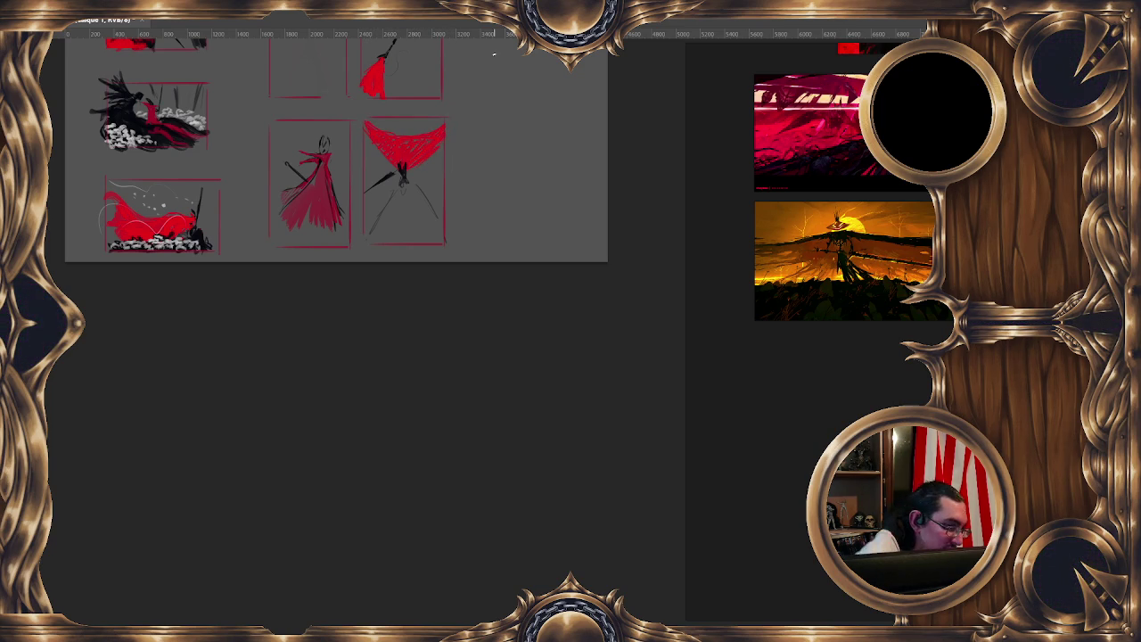
alt+right_click(406, 190)
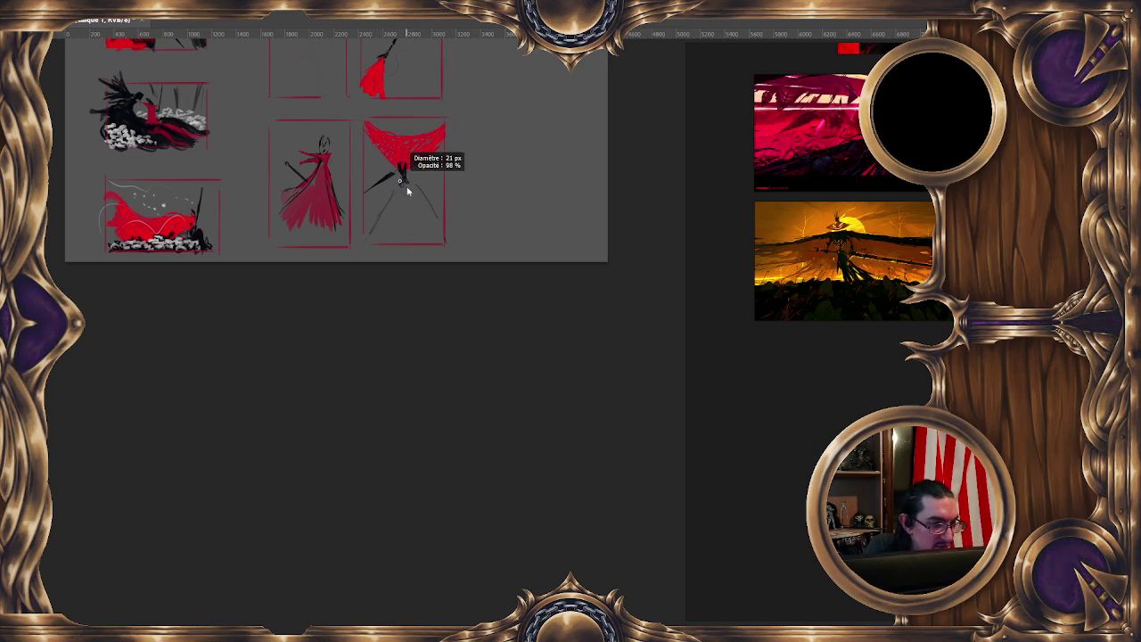
drag(381, 217, 387, 160)
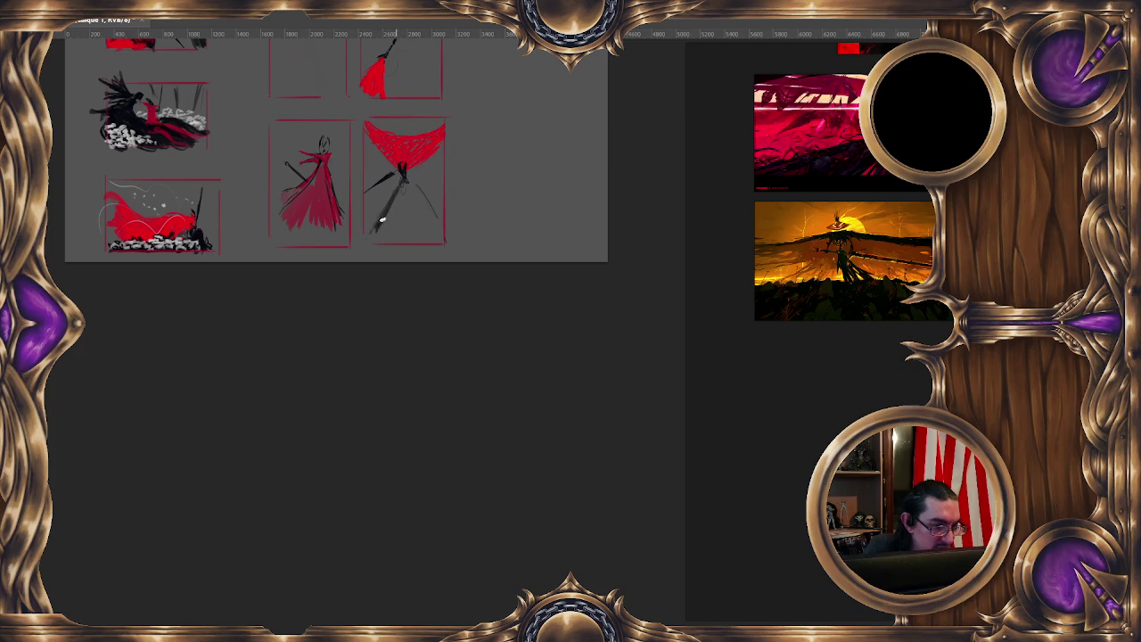
drag(393, 207, 426, 208)
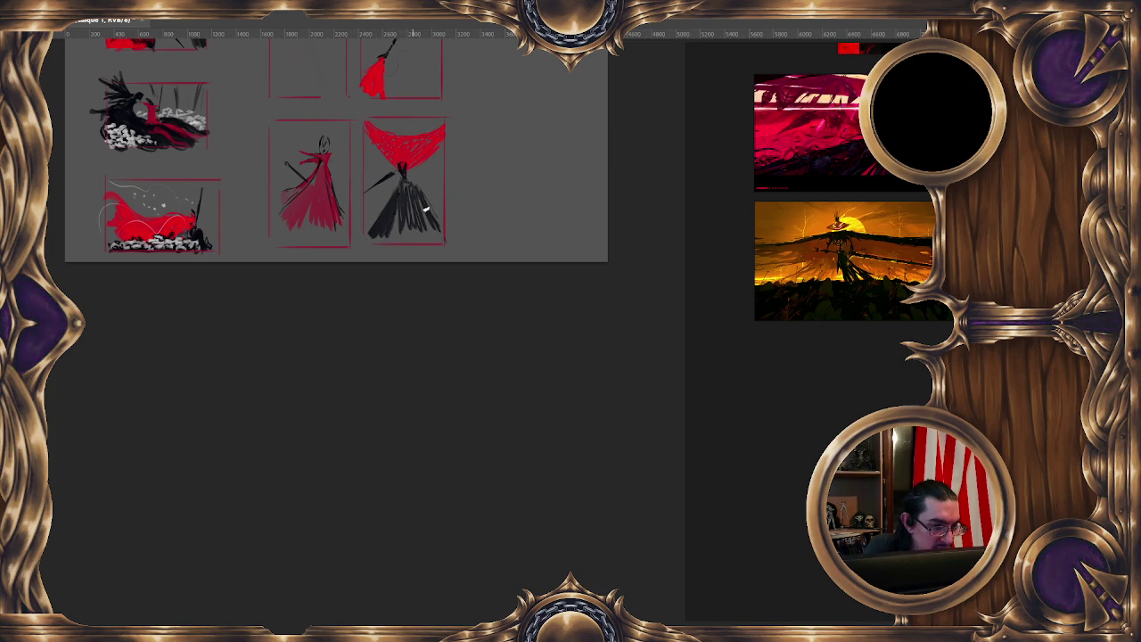
mouse_move(426, 198)
mouse_down()
mouse_move(419, 223)
mouse_move(392, 209)
mouse_move(375, 237)
mouse_move(479, 206)
mouse_up()
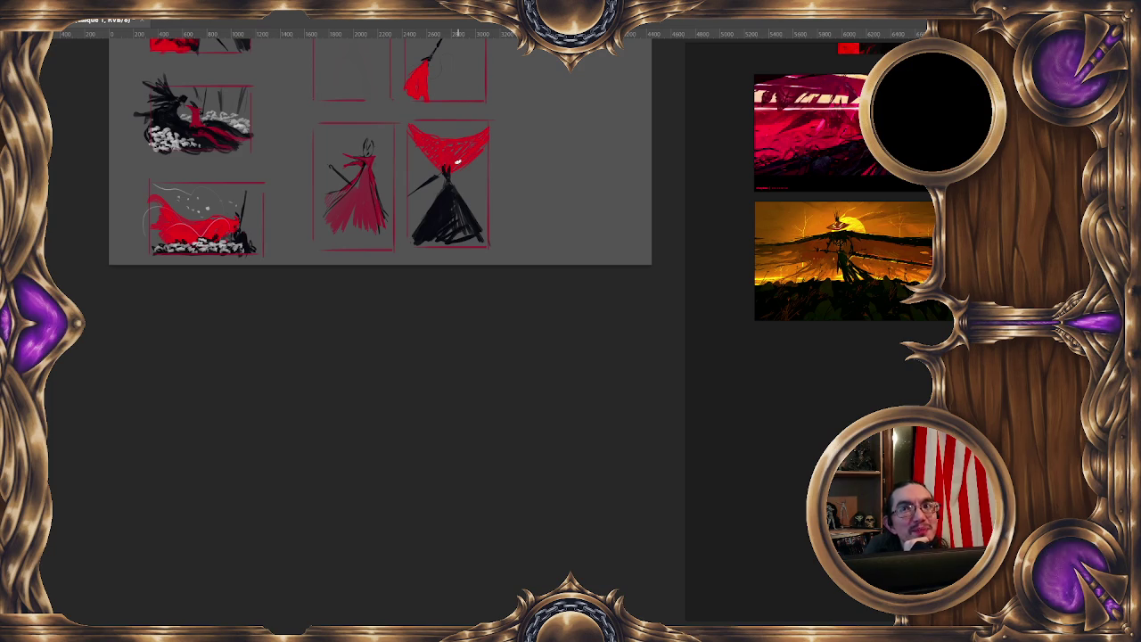
mouse_move(497, 122)
mouse_down()
mouse_move(405, 249)
mouse_move(492, 123)
mouse_up()
scroll(446, 164, up, 2)
Manually transform the lassoed red-and-black figure, scaling it wider within its frame
right_click(445, 163)
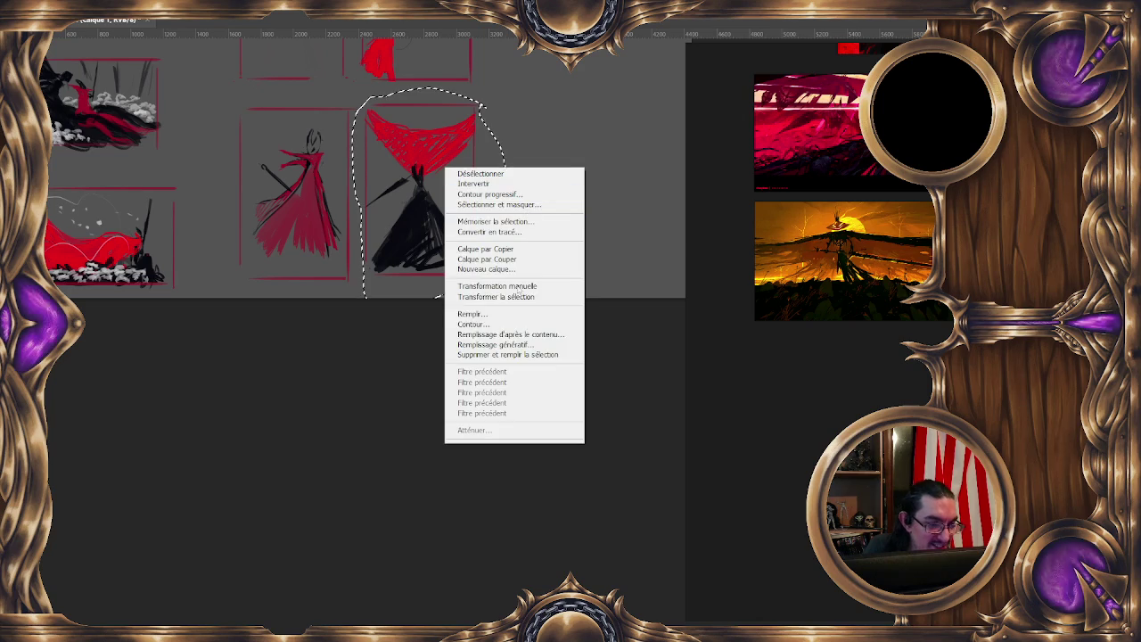
click(490, 286)
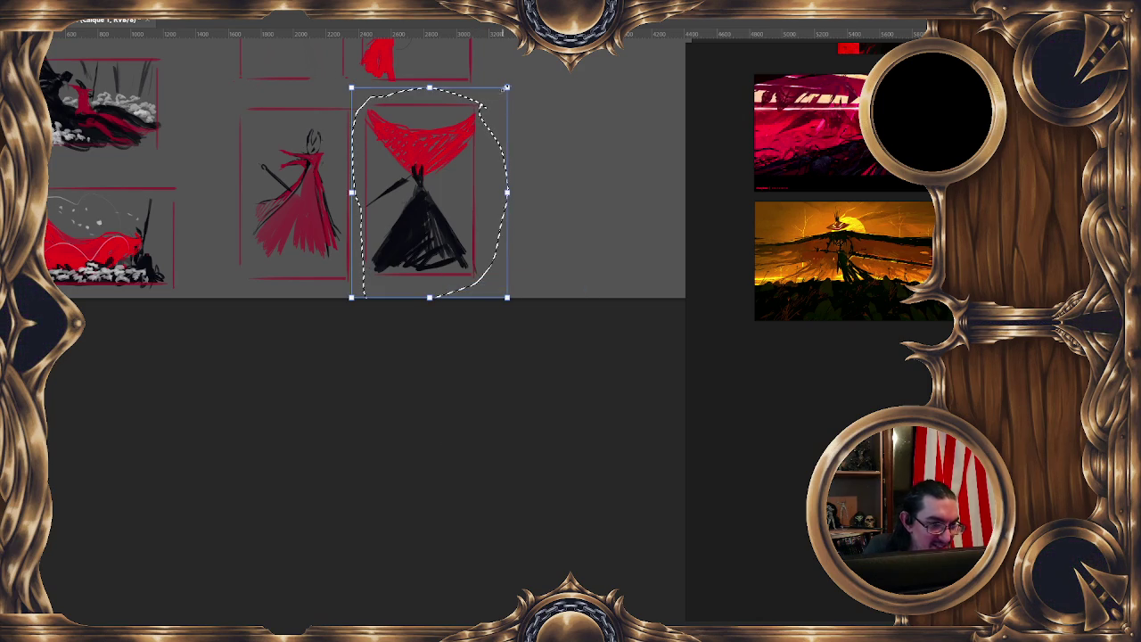
drag(505, 87, 450, 185)
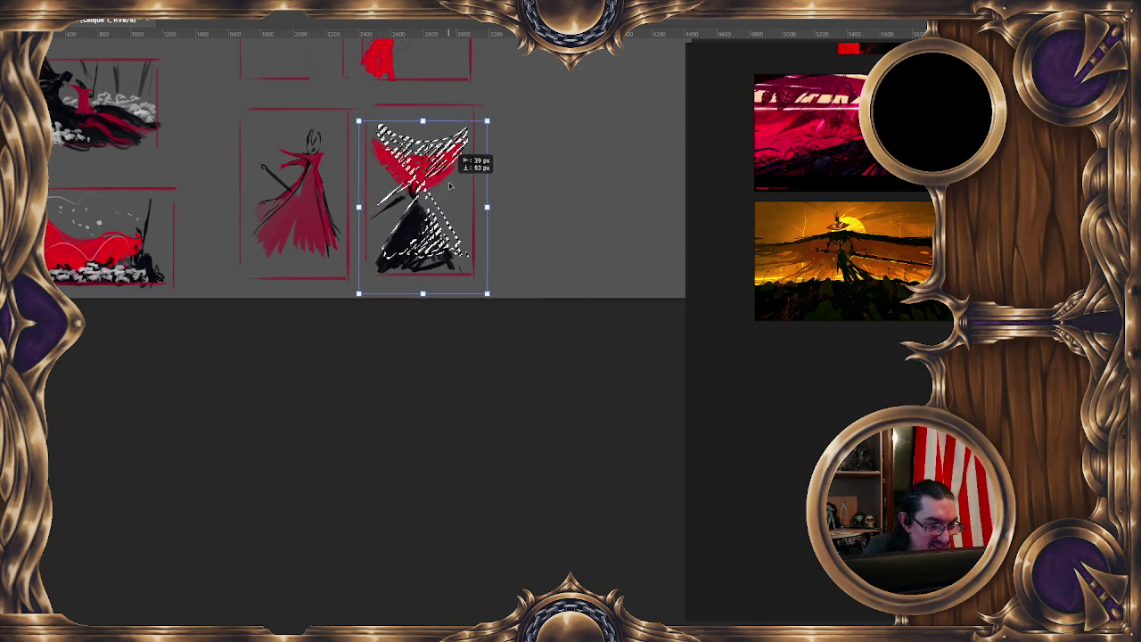
mouse_move(489, 206)
mouse_down()
mouse_move(506, 206)
mouse_move(462, 185)
mouse_up()
key(Return)
drag(480, 171, 477, 157)
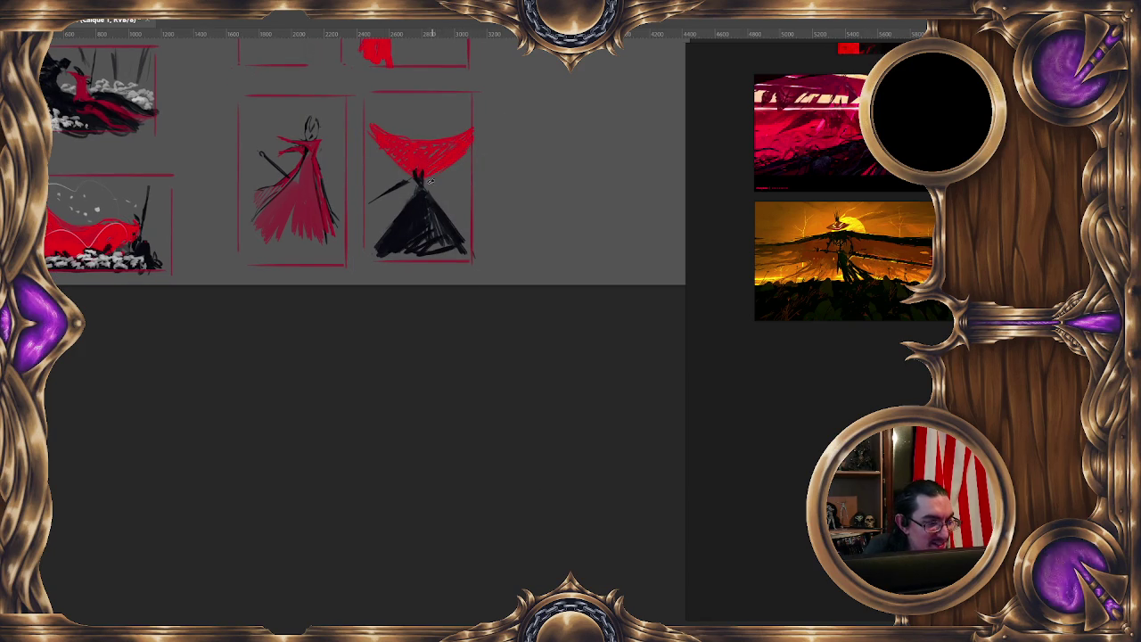
alt+right_click(431, 165)
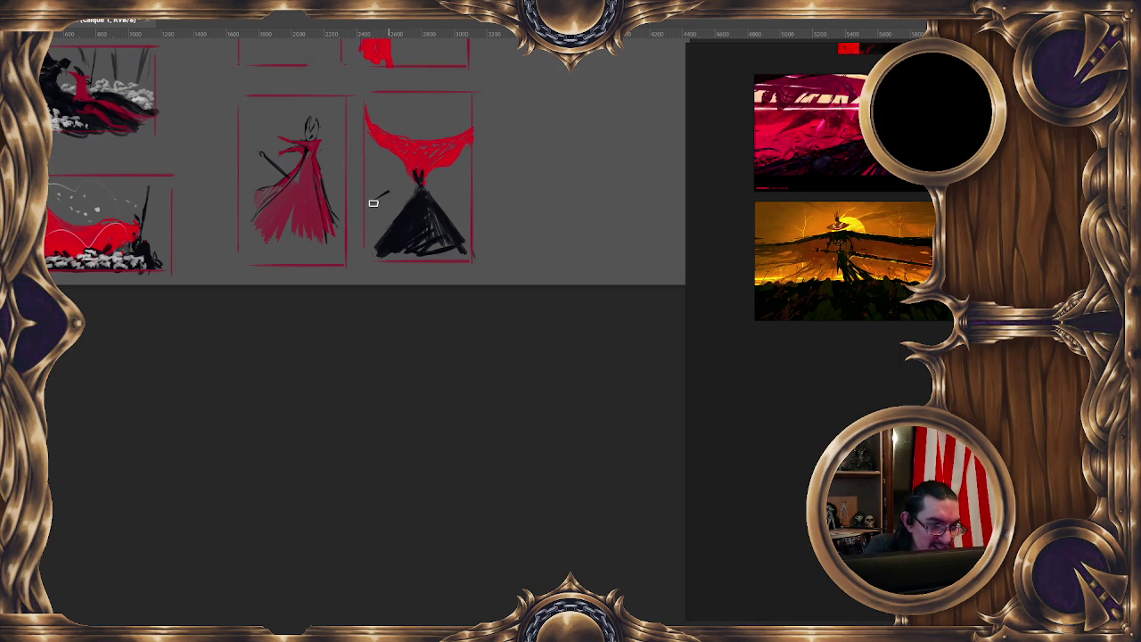
Add a thin diagonal staff rising into the red, then zoom out to the whole sheet
drag(381, 208, 406, 186)
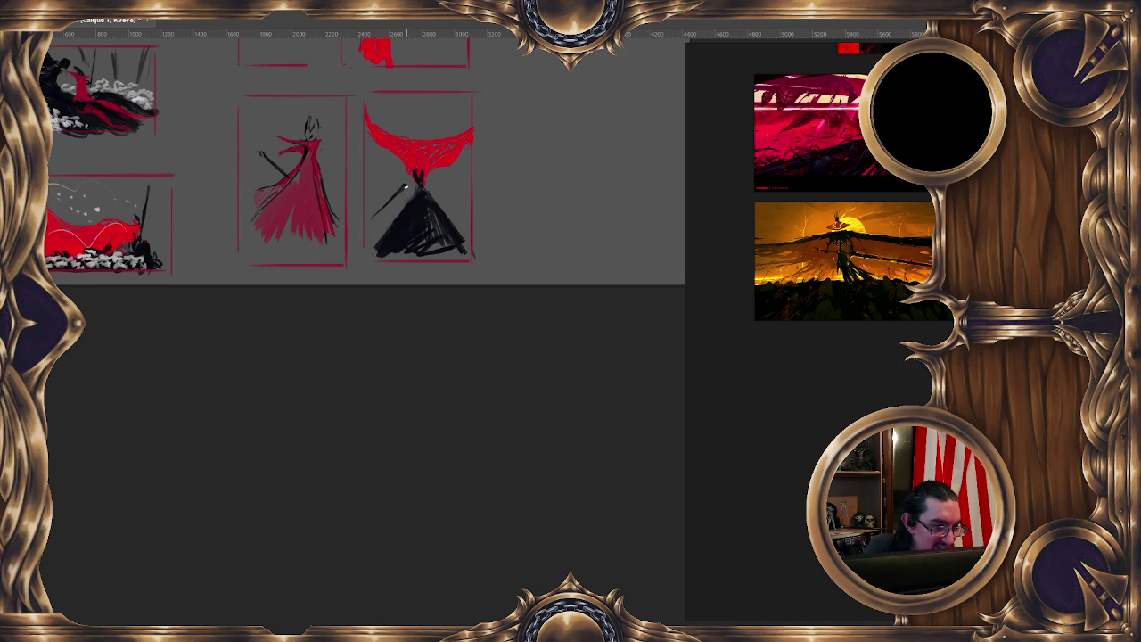
drag(372, 217, 425, 170)
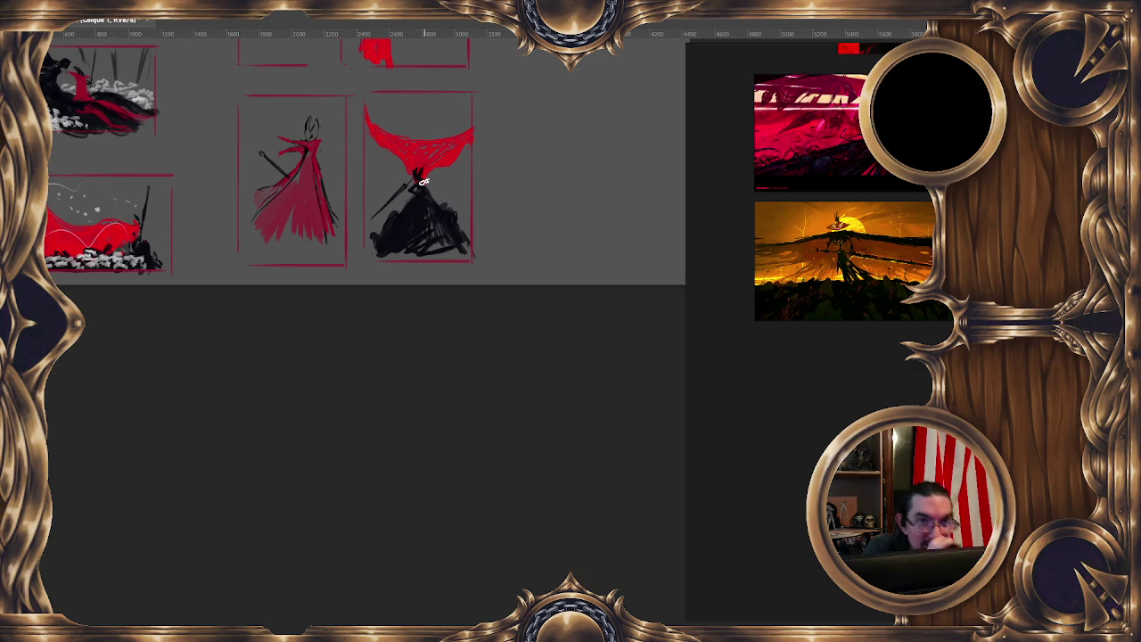
key(minus)
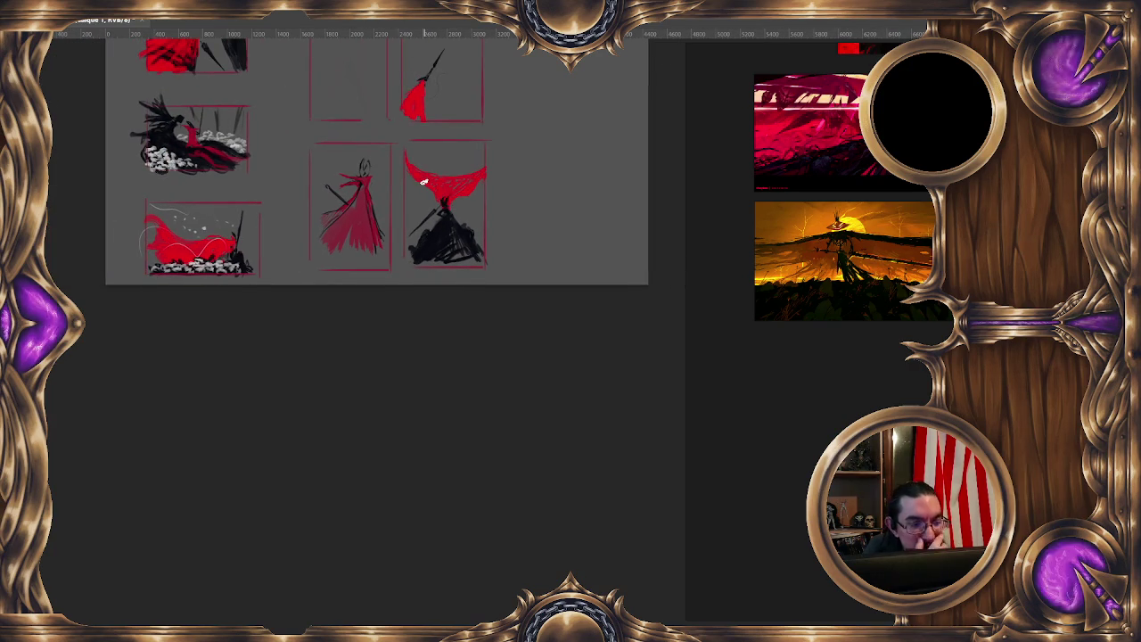
key(minus)
key(plus)
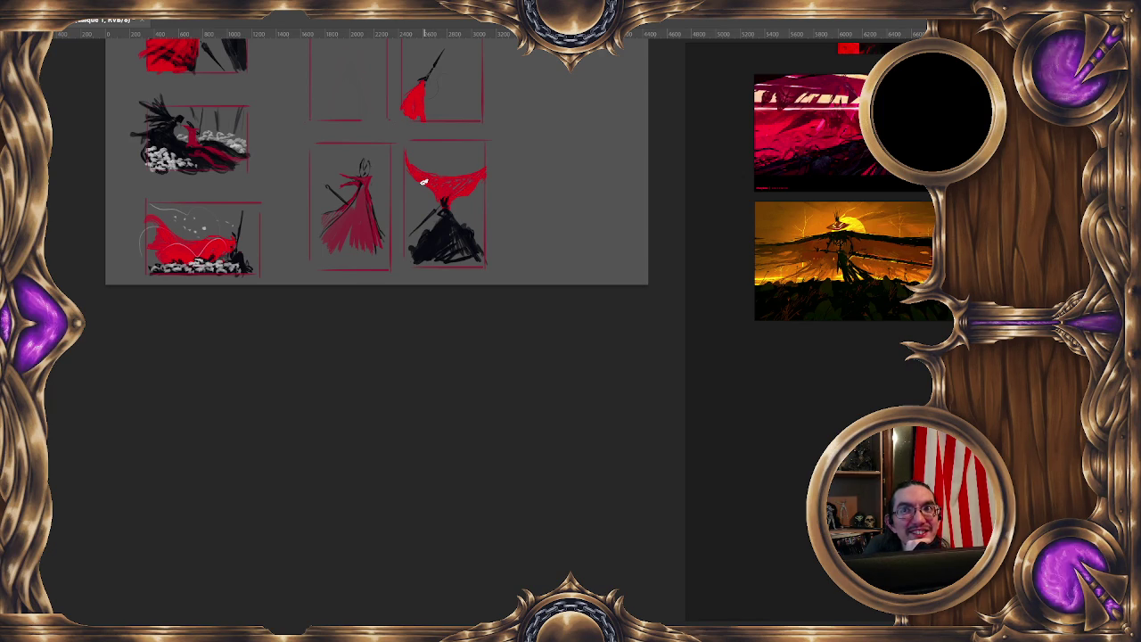
key(minus)
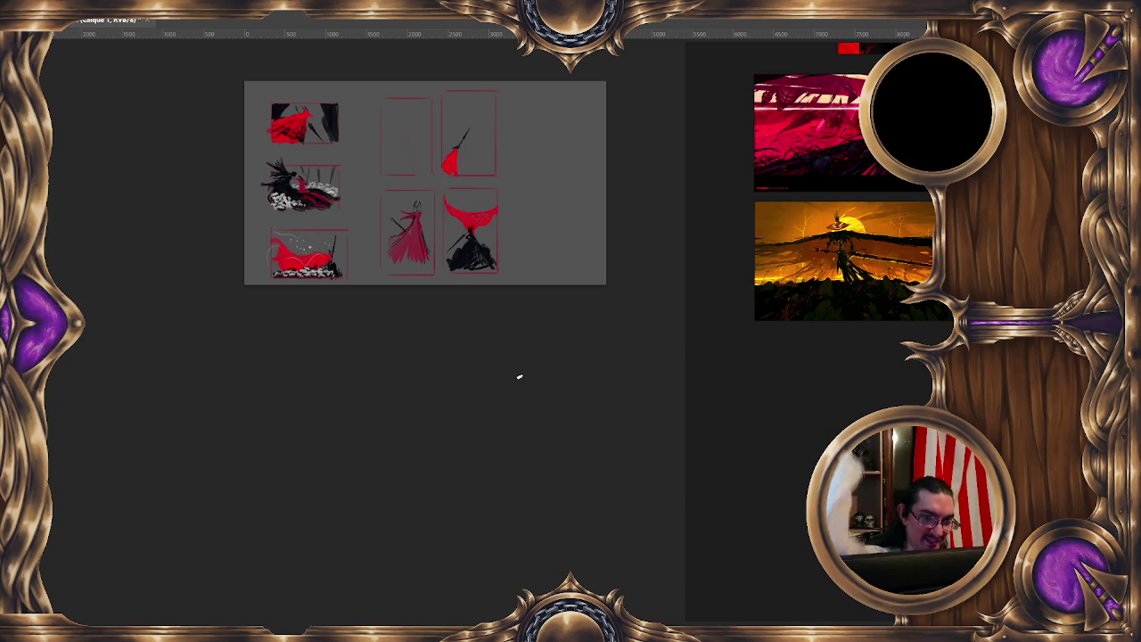
scroll(549, 387, up, 2)
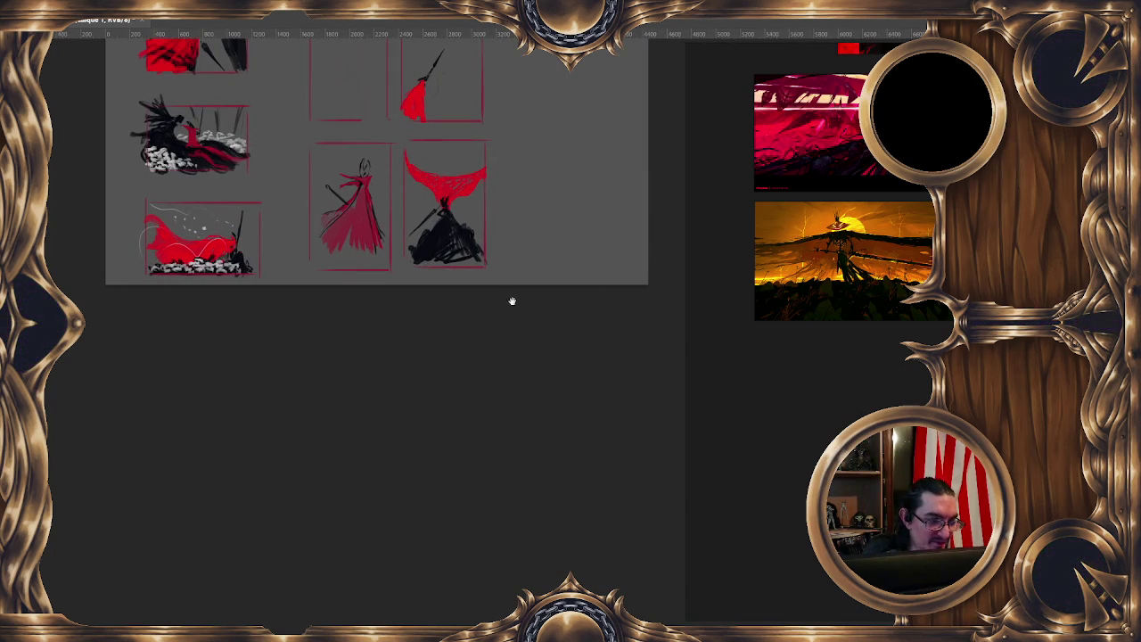
With a 67 px brush, darken the lower-middle figure's base and extend its red cloak lower-left
drag(512, 301, 557, 297)
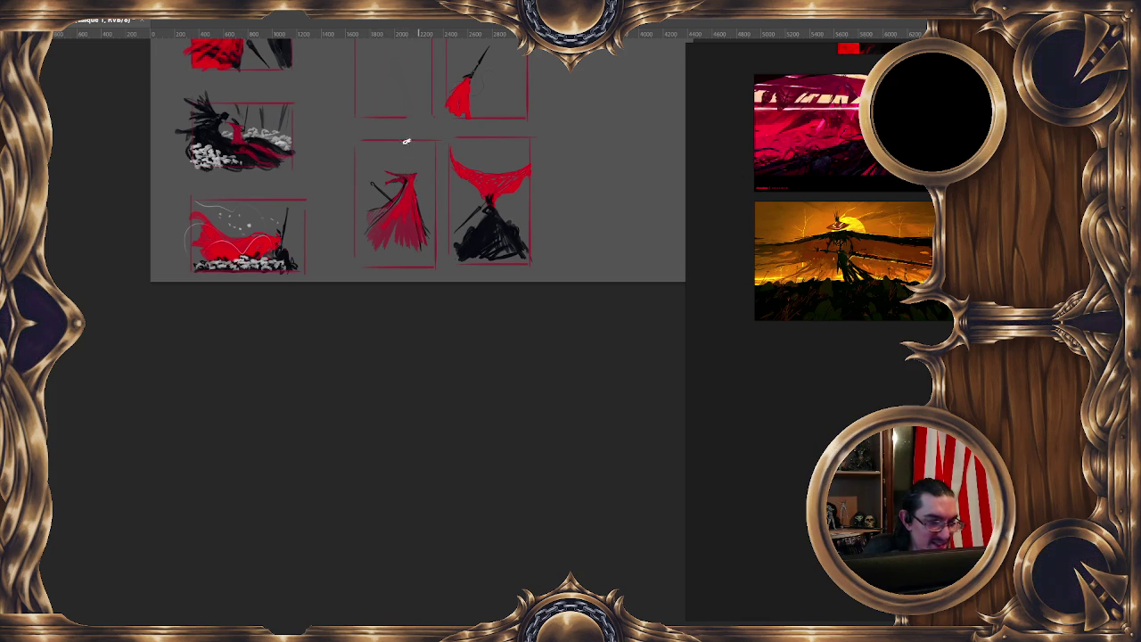
drag(410, 167, 416, 169)
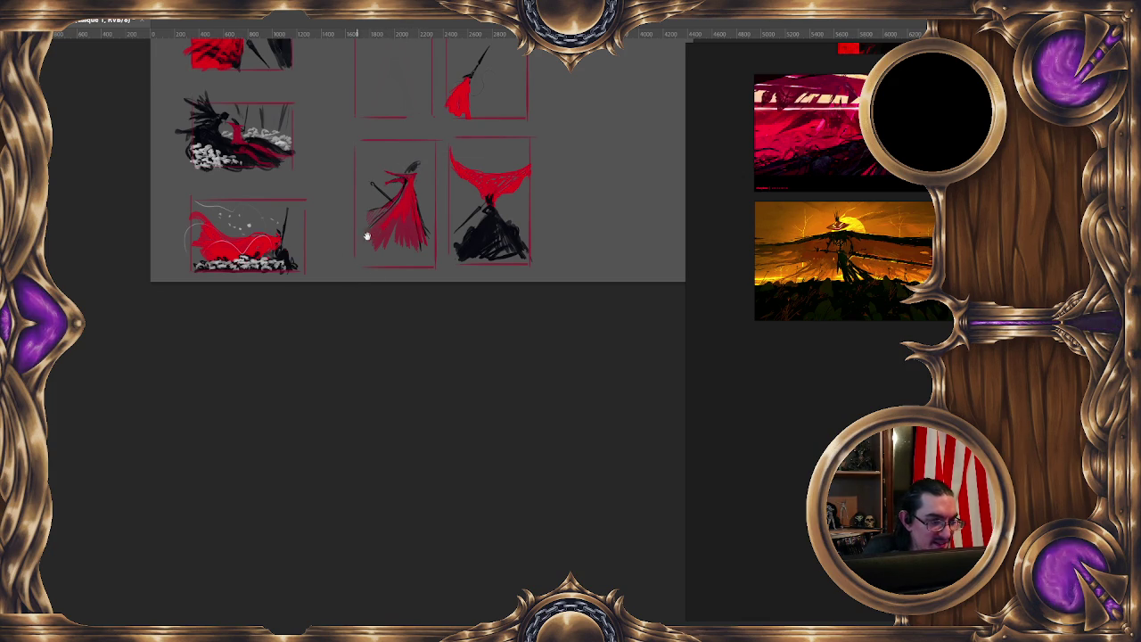
drag(379, 264, 379, 278)
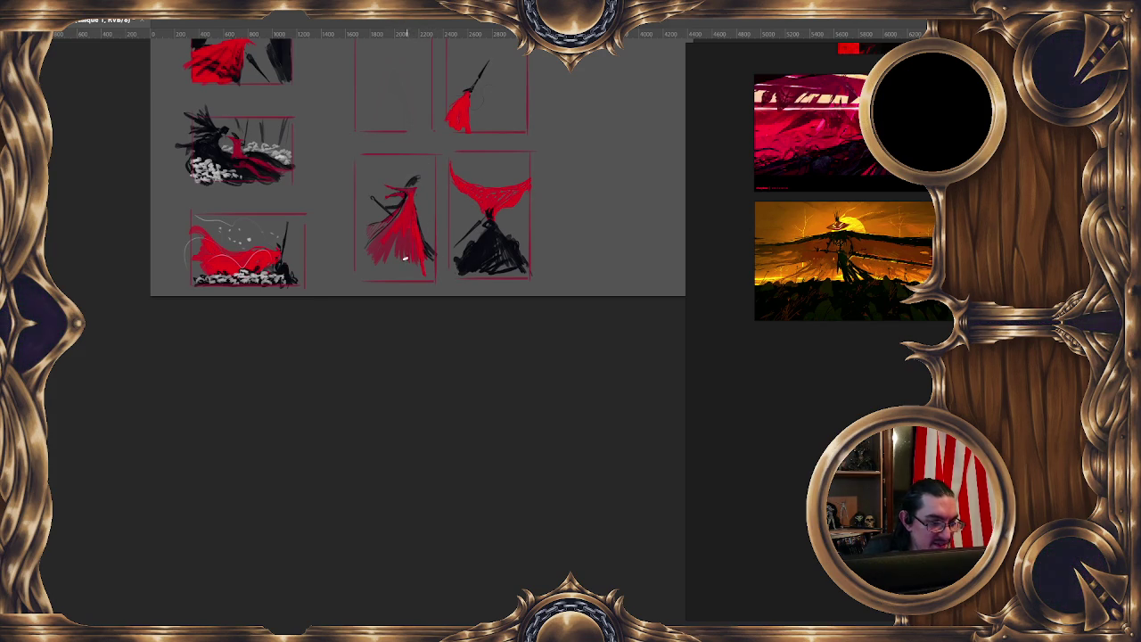
mouse_move(369, 267)
mouse_down()
mouse_move(389, 256)
mouse_move(412, 277)
mouse_move(432, 275)
mouse_up()
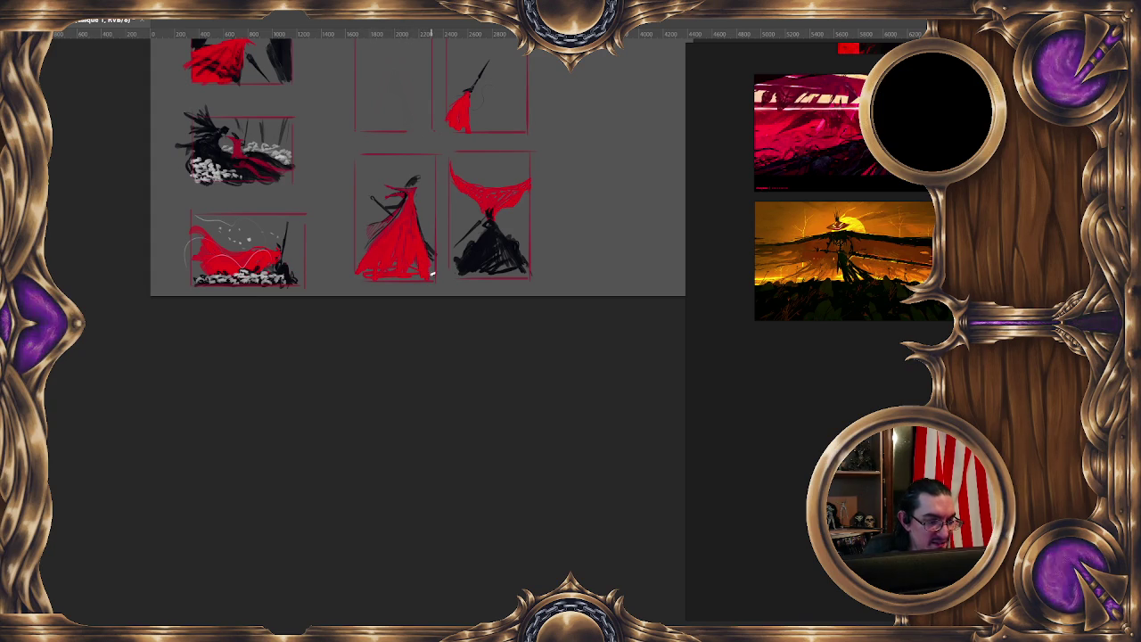
mouse_move(356, 260)
mouse_down()
mouse_move(400, 213)
mouse_move(363, 283)
mouse_up()
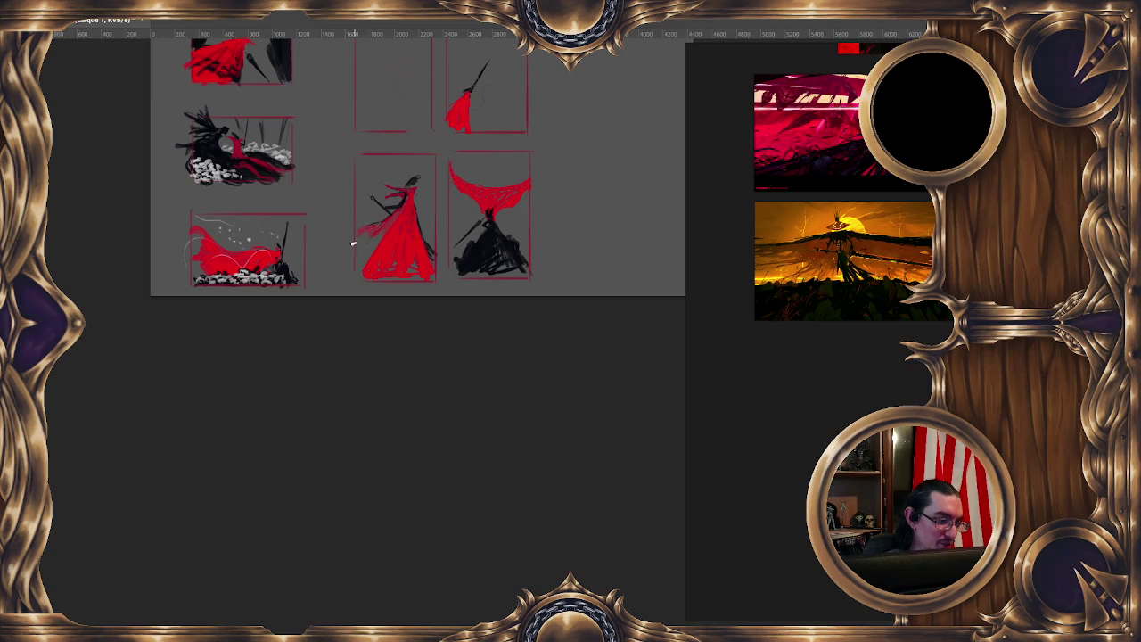
drag(364, 226, 357, 273)
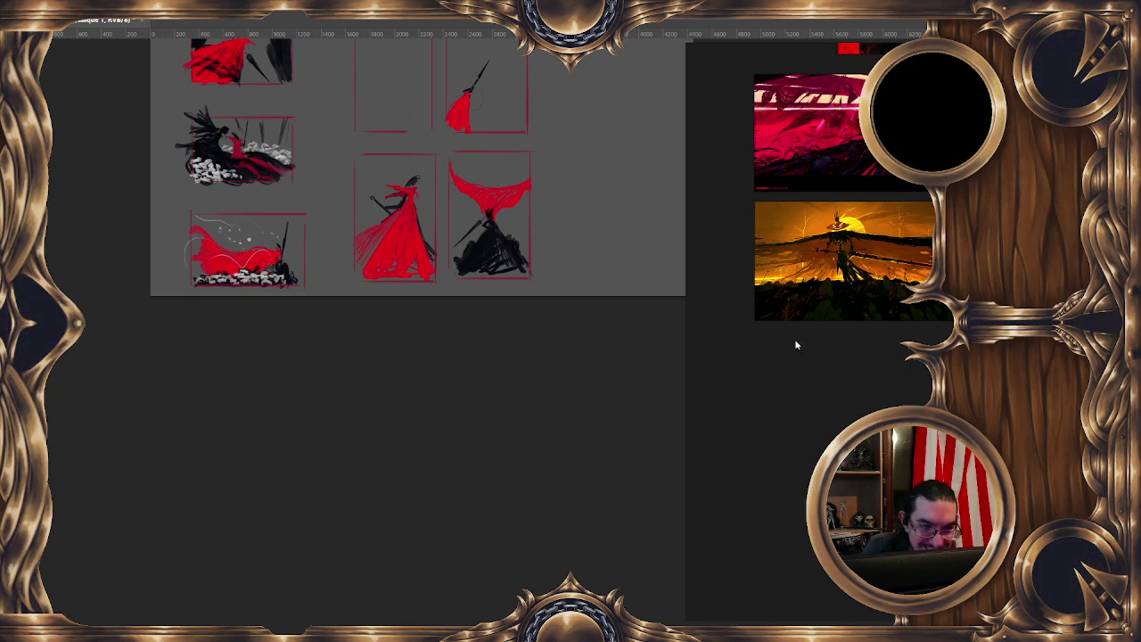
Pan the reference board to the Hollow Knight images and zoom in on the Hornet picture
scroll(792, 362, down, 3)
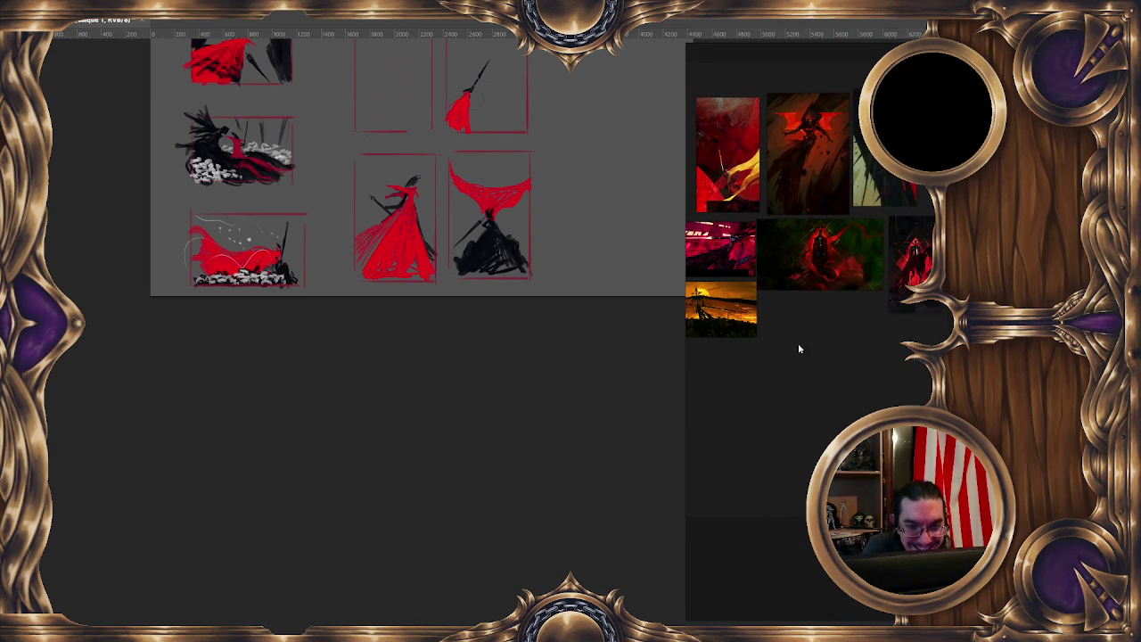
drag(848, 328, 903, 284)
drag(813, 288, 835, 304)
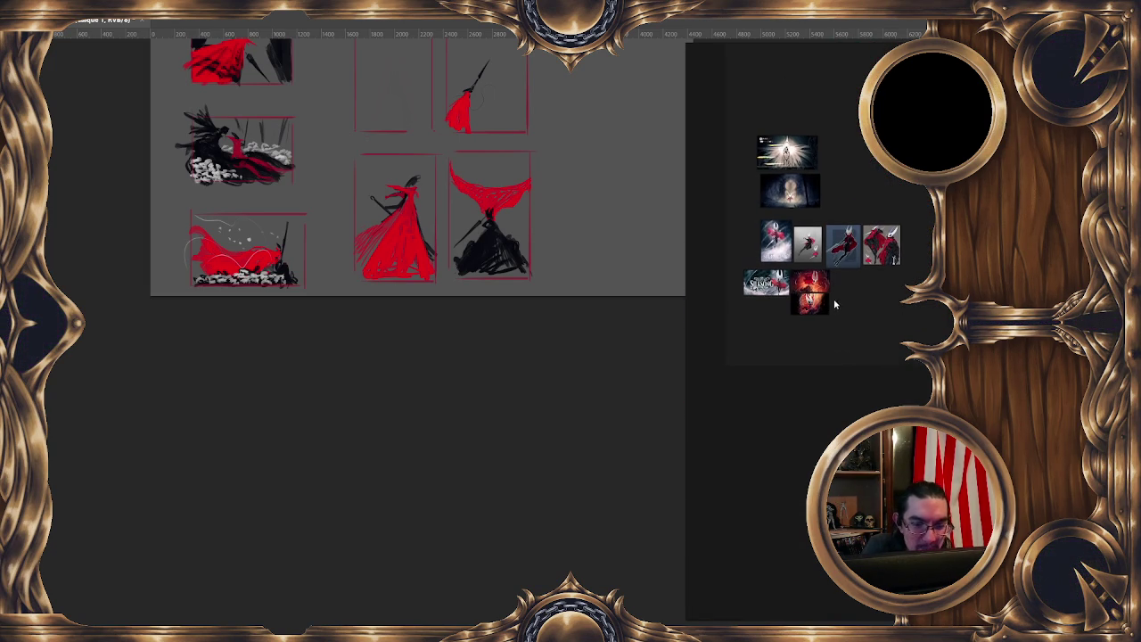
scroll(890, 186, up, 5)
scroll(857, 230, up, 2)
scroll(857, 230, up, 2)
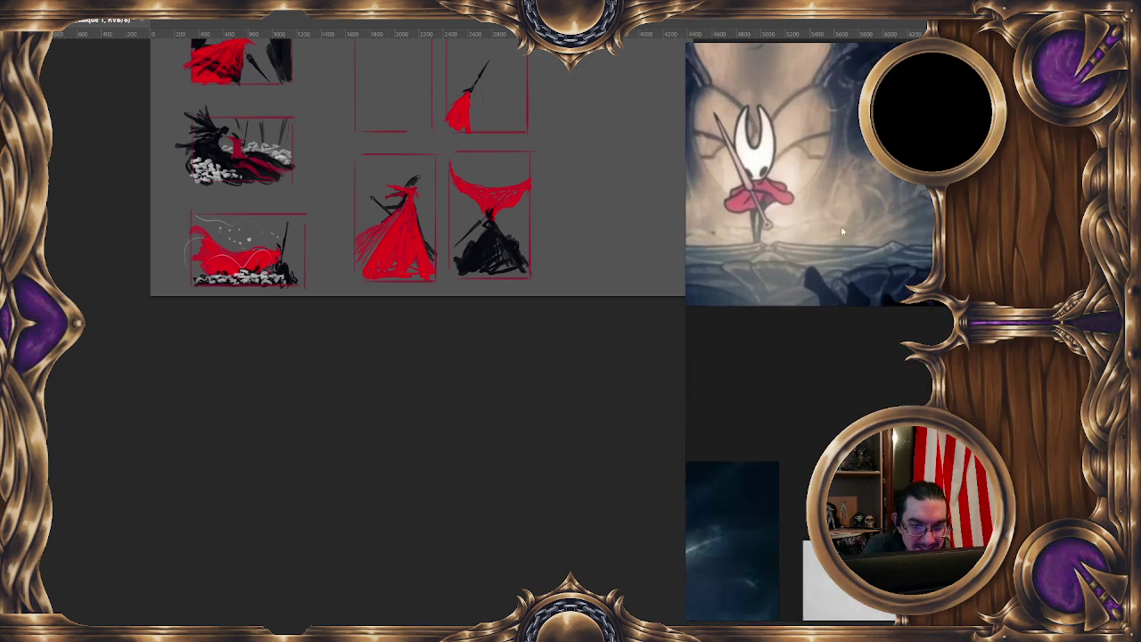
scroll(885, 242, up, 2)
scroll(857, 241, up, 1)
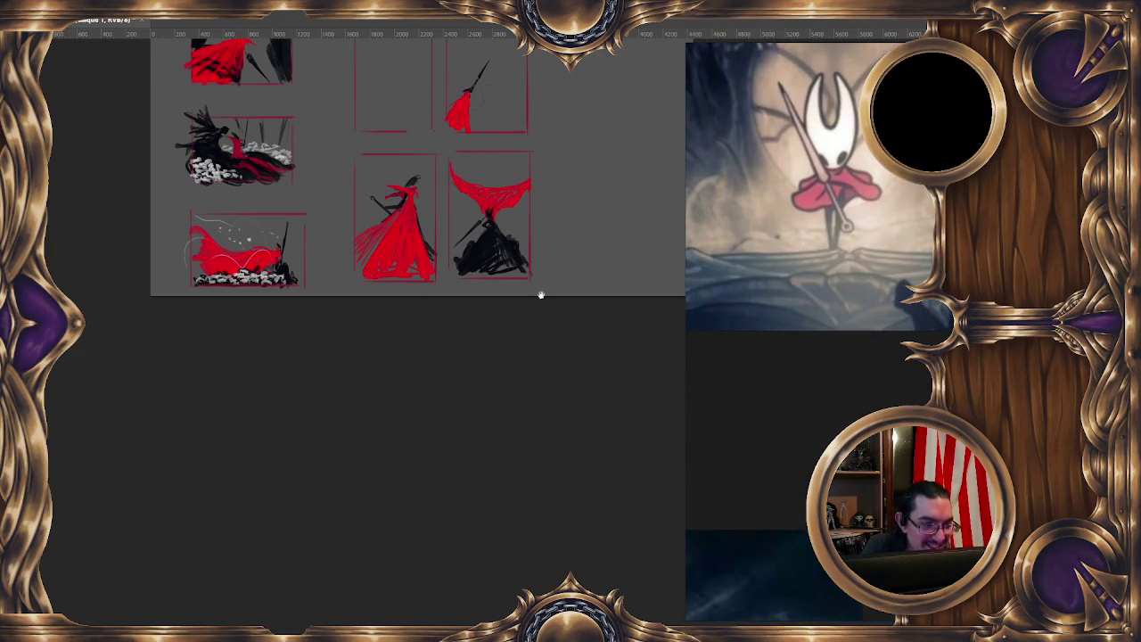
scroll(541, 295, up, 4)
scroll(517, 166, down, 1)
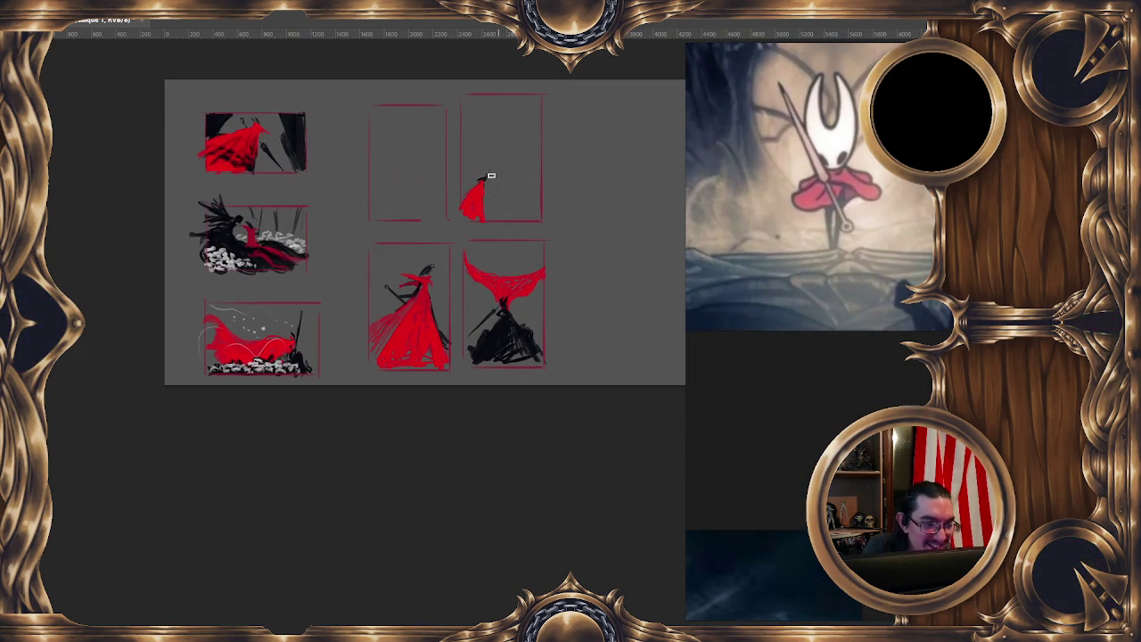
Erase the top-right figure, sketch a new horned figure, and fill its cloak with red
drag(496, 190, 495, 130)
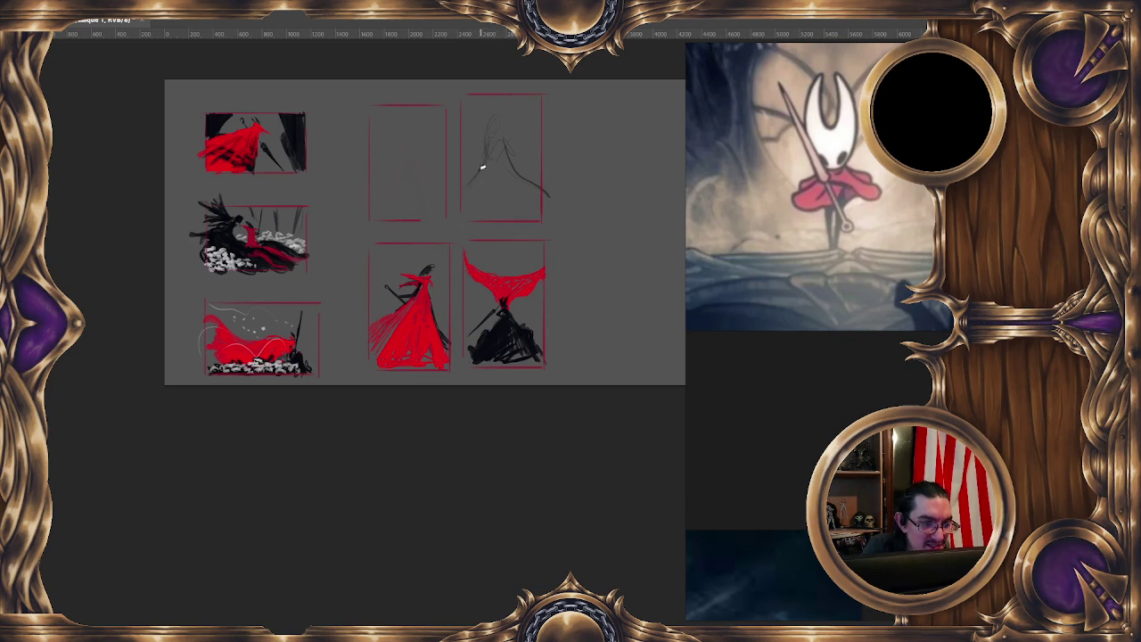
mouse_move(505, 143)
mouse_down()
mouse_move(526, 181)
mouse_move(490, 218)
mouse_move(532, 203)
mouse_move(501, 219)
mouse_up()
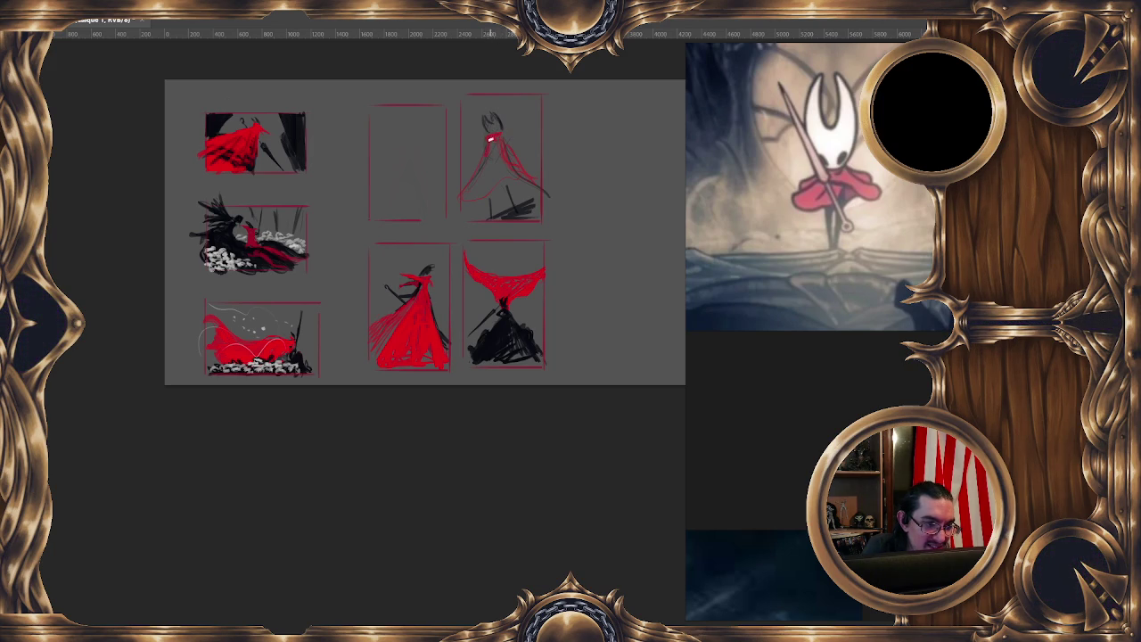
mouse_move(472, 188)
mouse_down()
mouse_move(495, 188)
mouse_move(460, 201)
mouse_up()
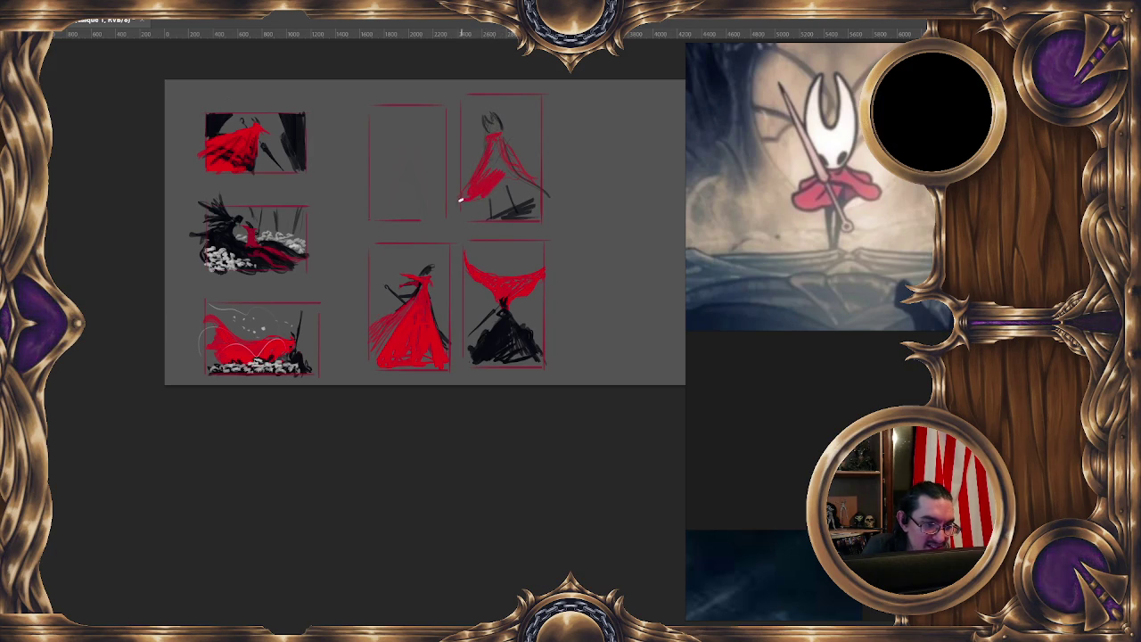
drag(484, 163, 527, 177)
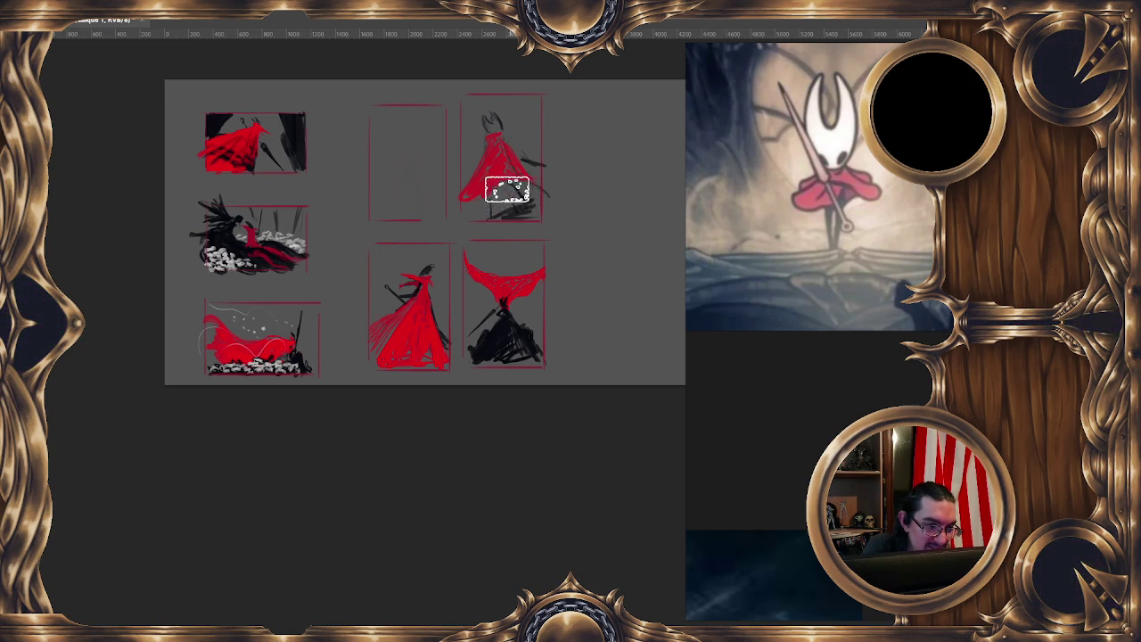
Add black strokes for the base, arm and sword line of the top-right cloaked figure
mouse_move(534, 198)
mouse_down()
mouse_move(485, 219)
mouse_move(530, 217)
mouse_move(491, 214)
mouse_up()
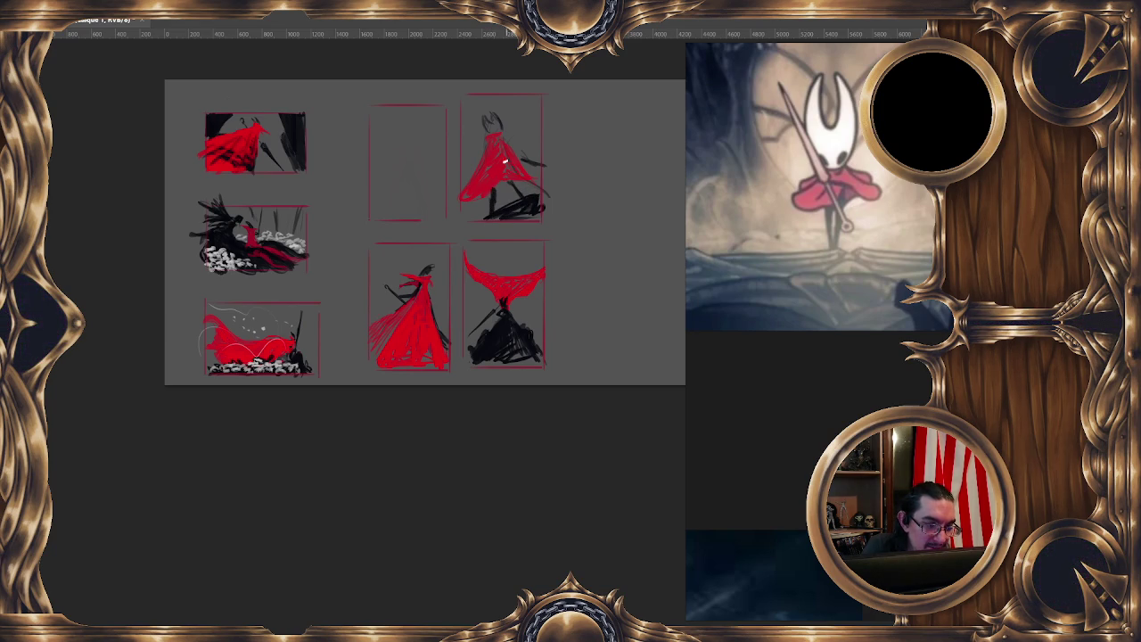
drag(528, 208, 504, 187)
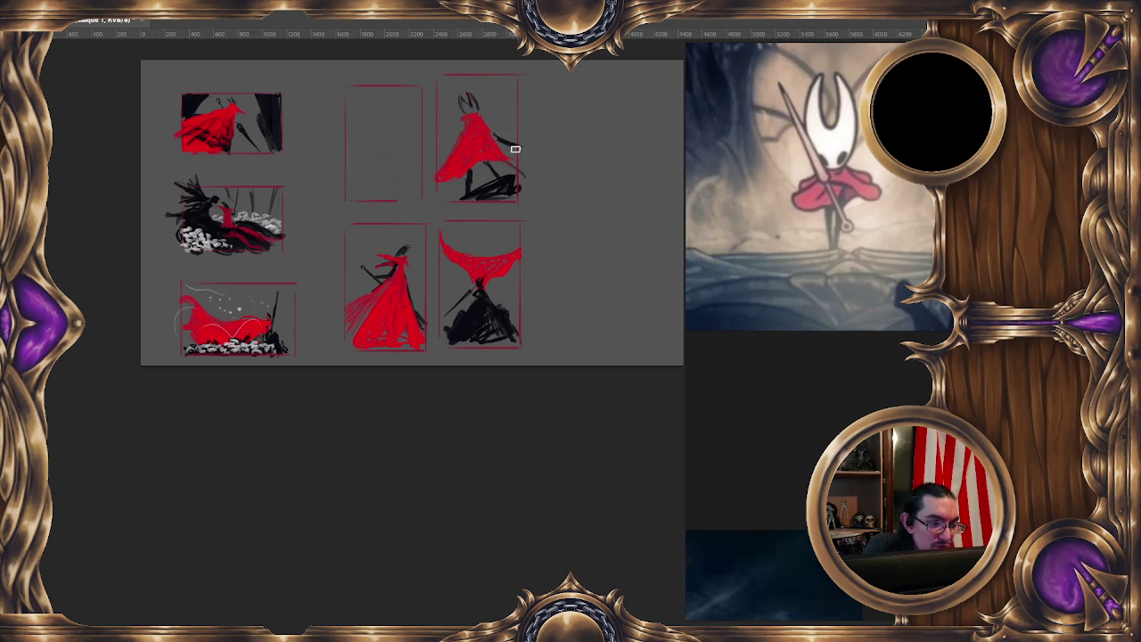
drag(502, 135, 538, 154)
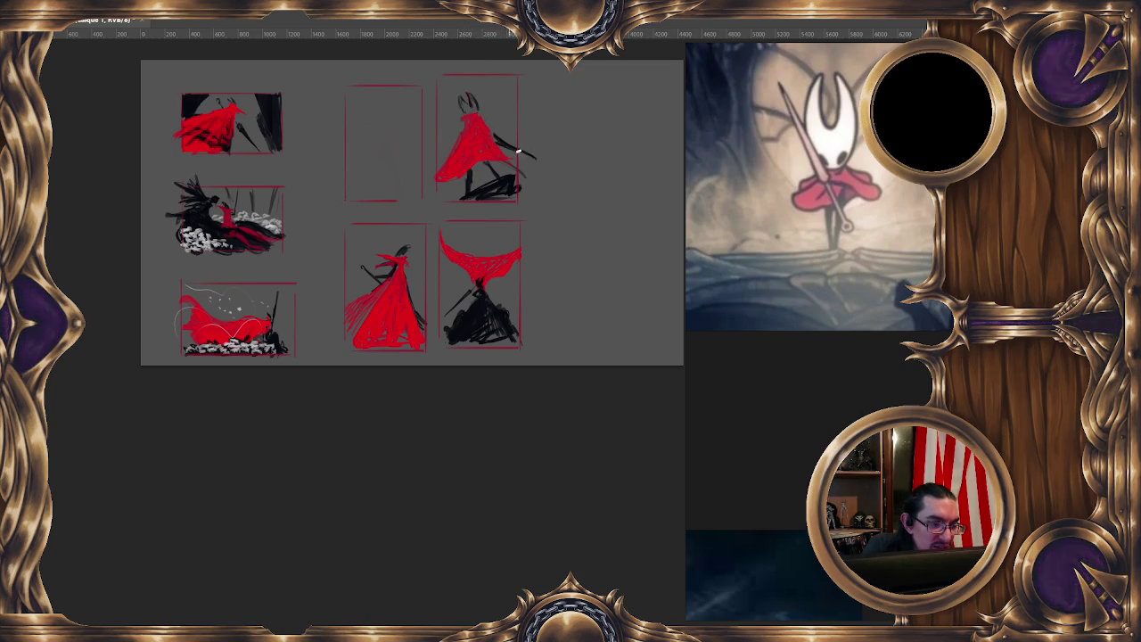
drag(535, 158, 515, 150)
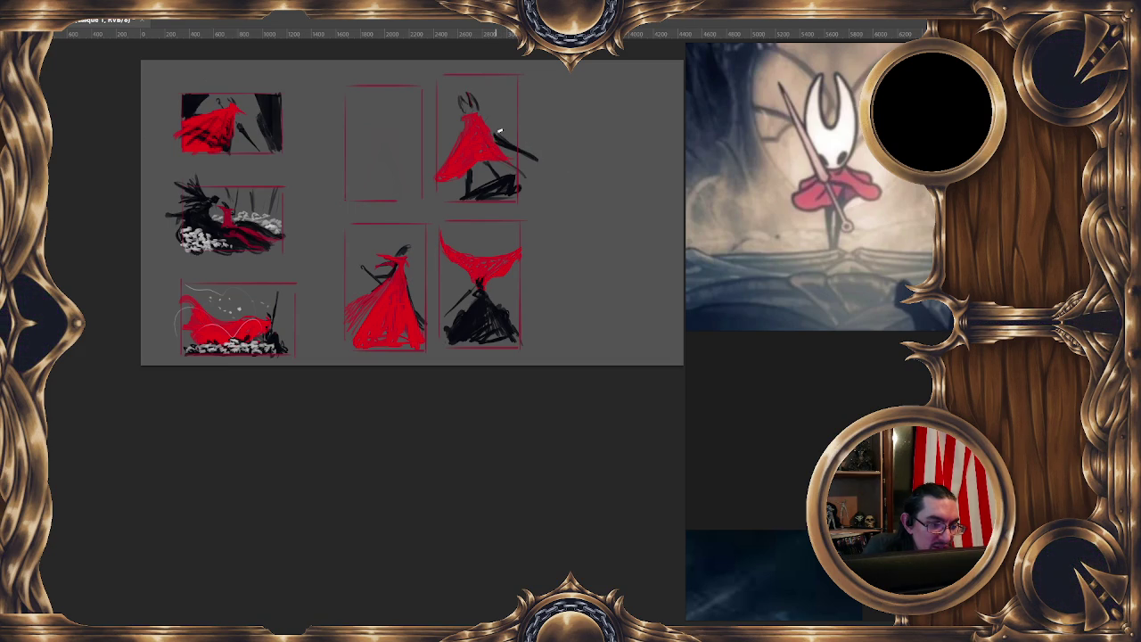
drag(508, 143, 541, 162)
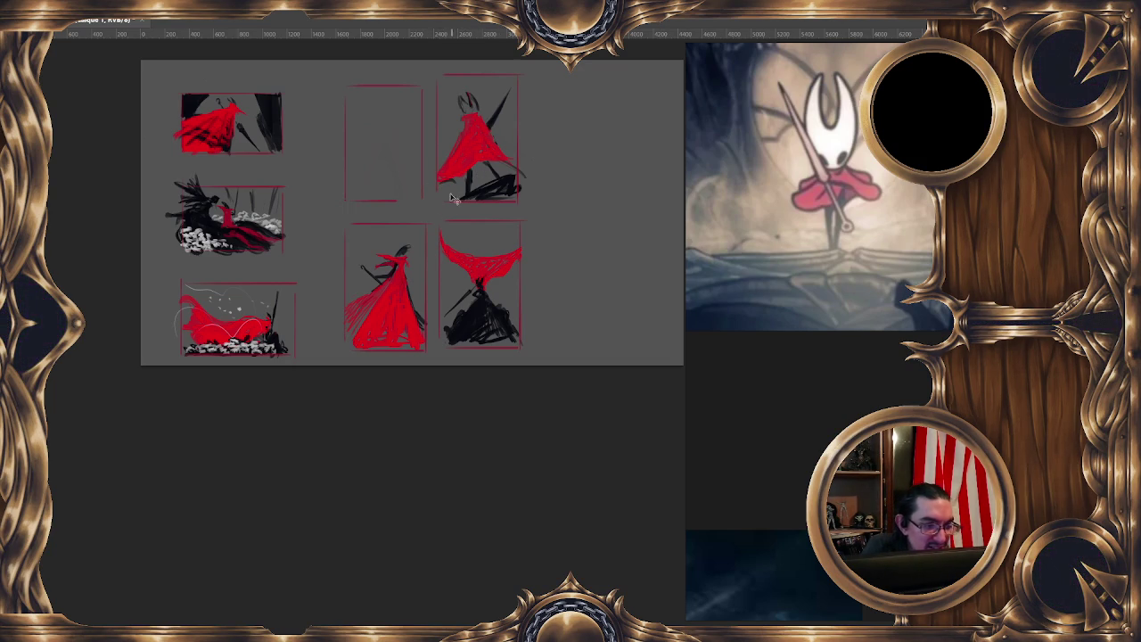
scroll(539, 105, down, 2)
scroll(521, 112, up, 2)
scroll(523, 118, up, 1)
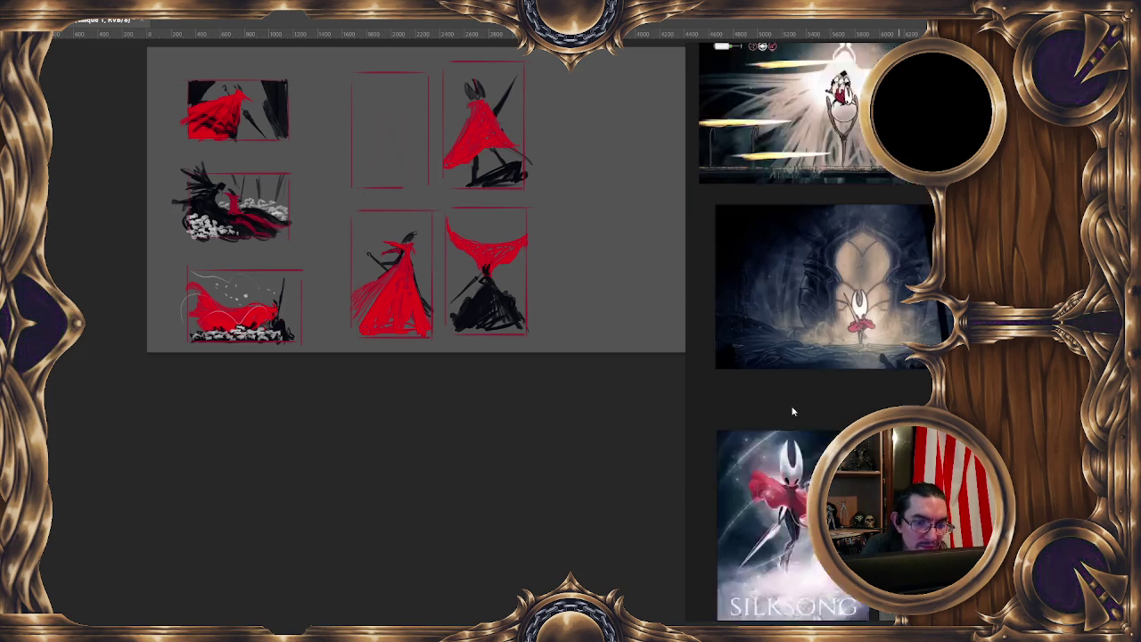
scroll(860, 377, down, 3)
scroll(818, 423, down, 2)
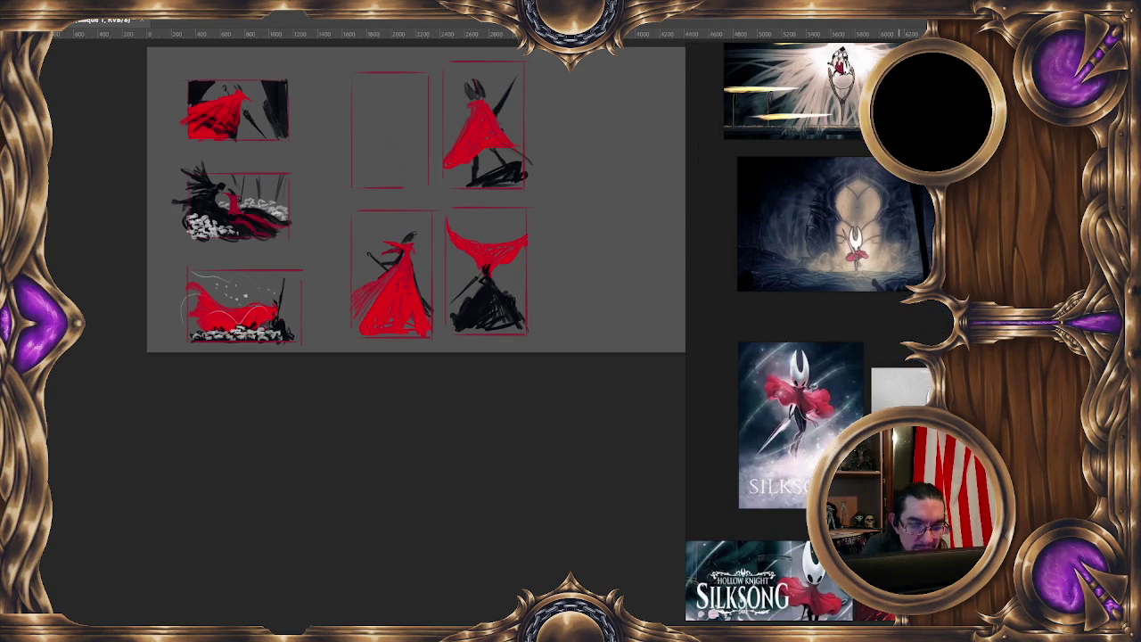
scroll(822, 362, down, 2)
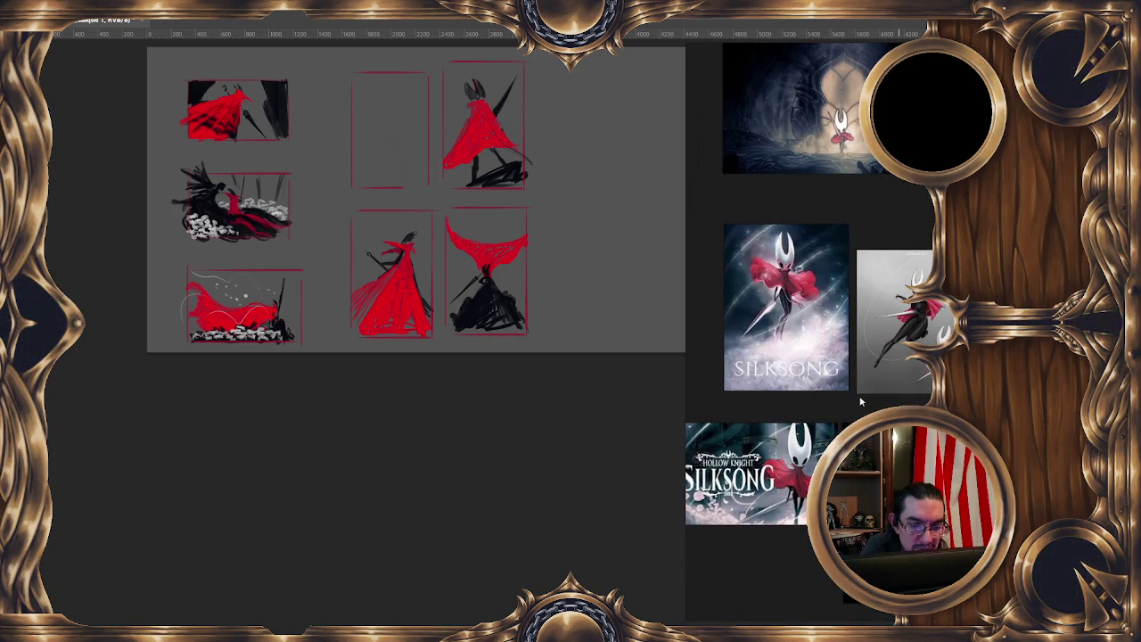
scroll(861, 403, down, 2)
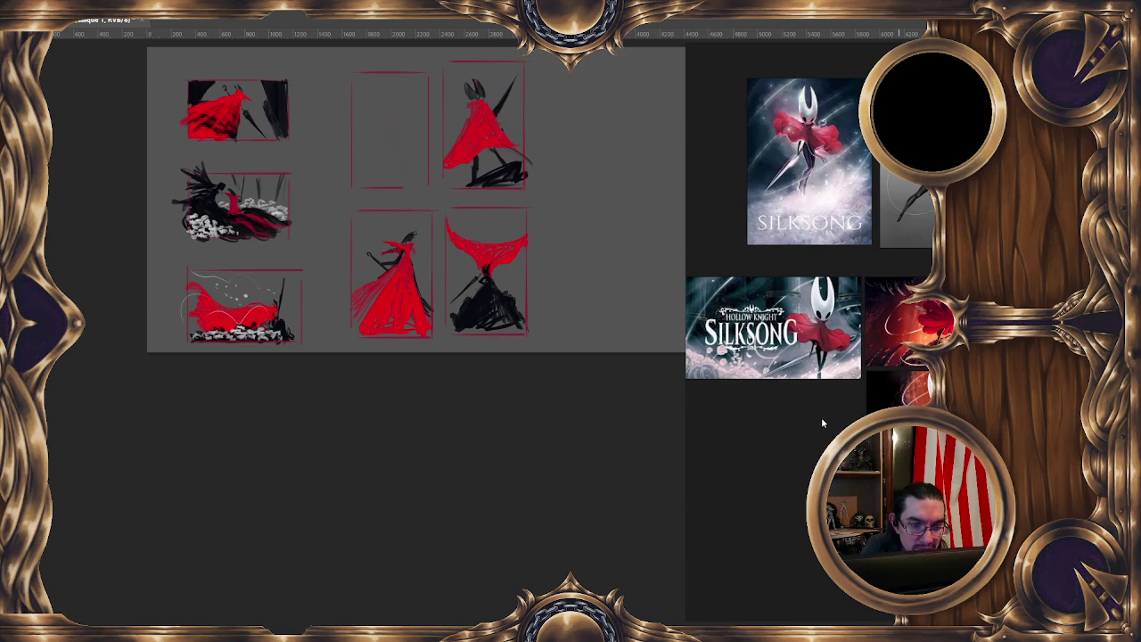
scroll(815, 387, up, 3)
scroll(868, 389, down, 1)
scroll(864, 392, down, 1)
scroll(863, 394, down, 1)
scroll(863, 396, down, 1)
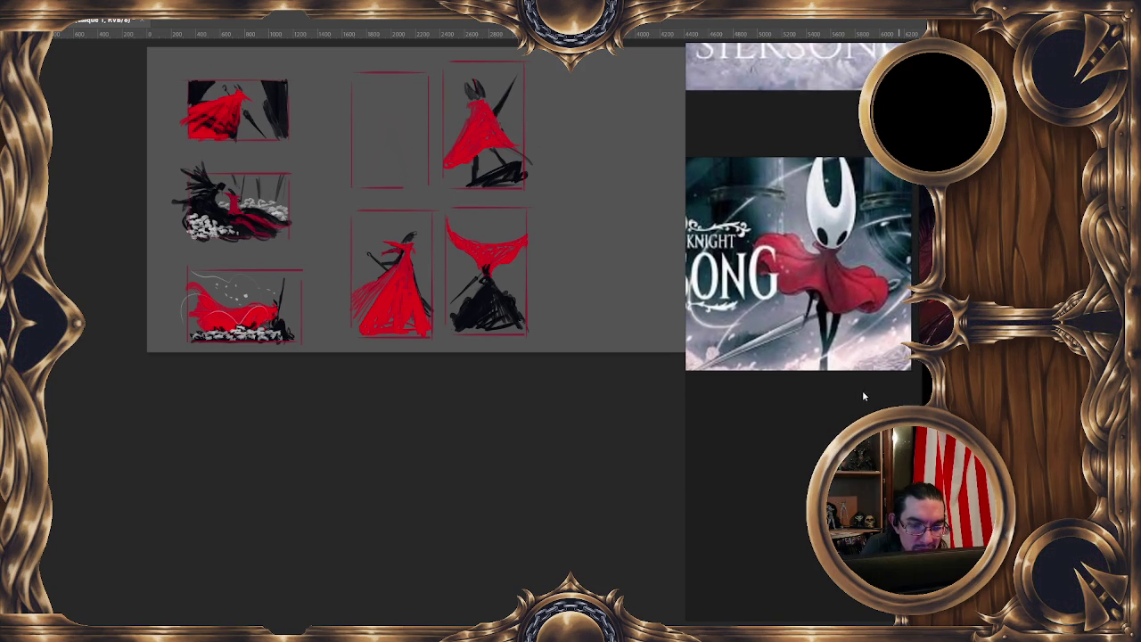
scroll(860, 394, down, 1)
scroll(849, 399, down, 1)
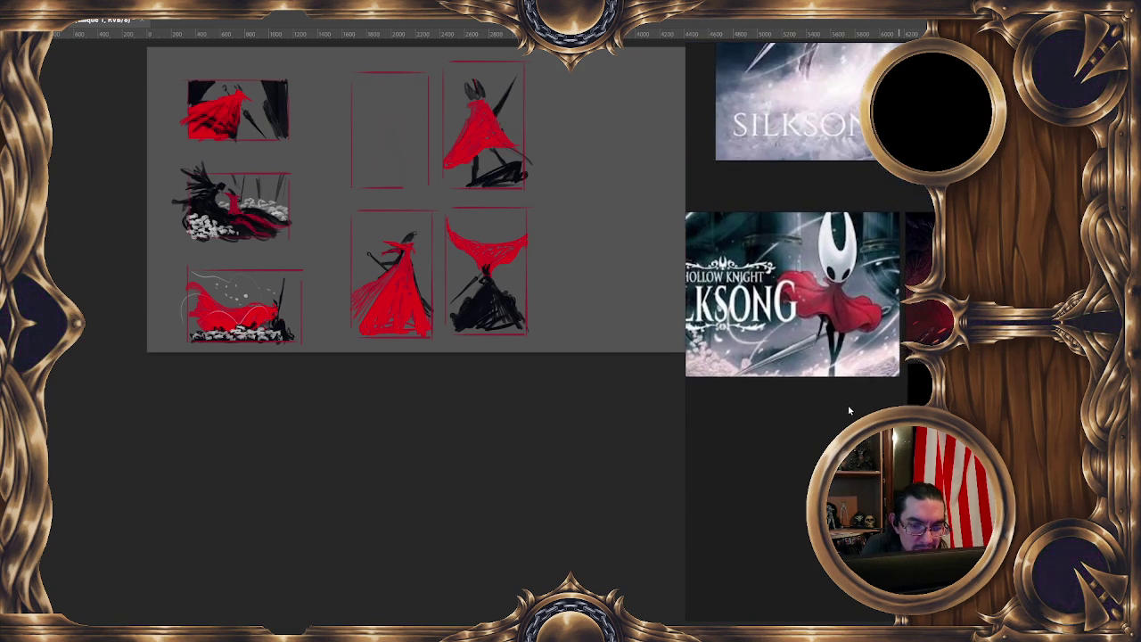
scroll(838, 408, down, 1)
scroll(802, 407, up, 1)
drag(801, 406, 728, 387)
scroll(728, 387, up, 3)
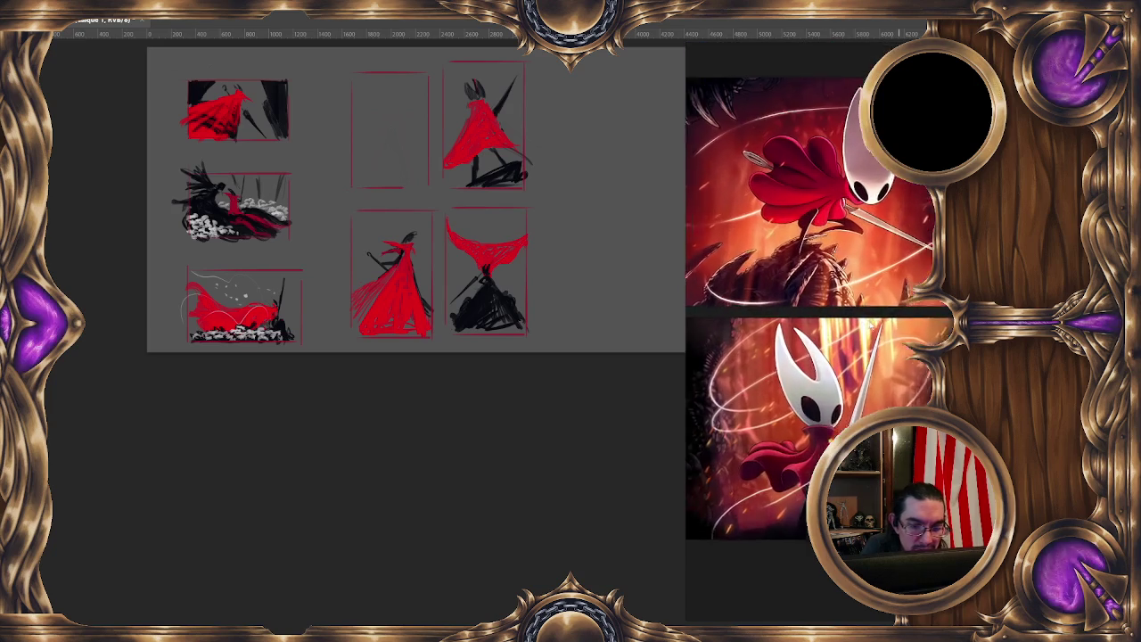
scroll(870, 327, up, 2)
scroll(870, 327, down, 1)
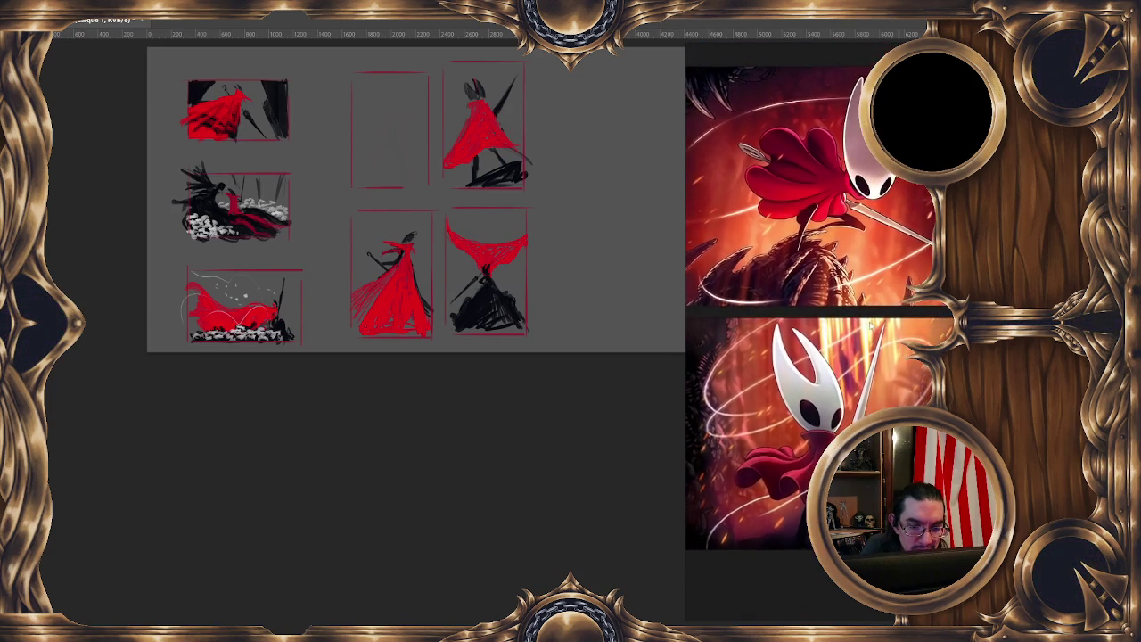
scroll(870, 326, down, 2)
scroll(847, 375, down, 1)
scroll(820, 428, down, 1)
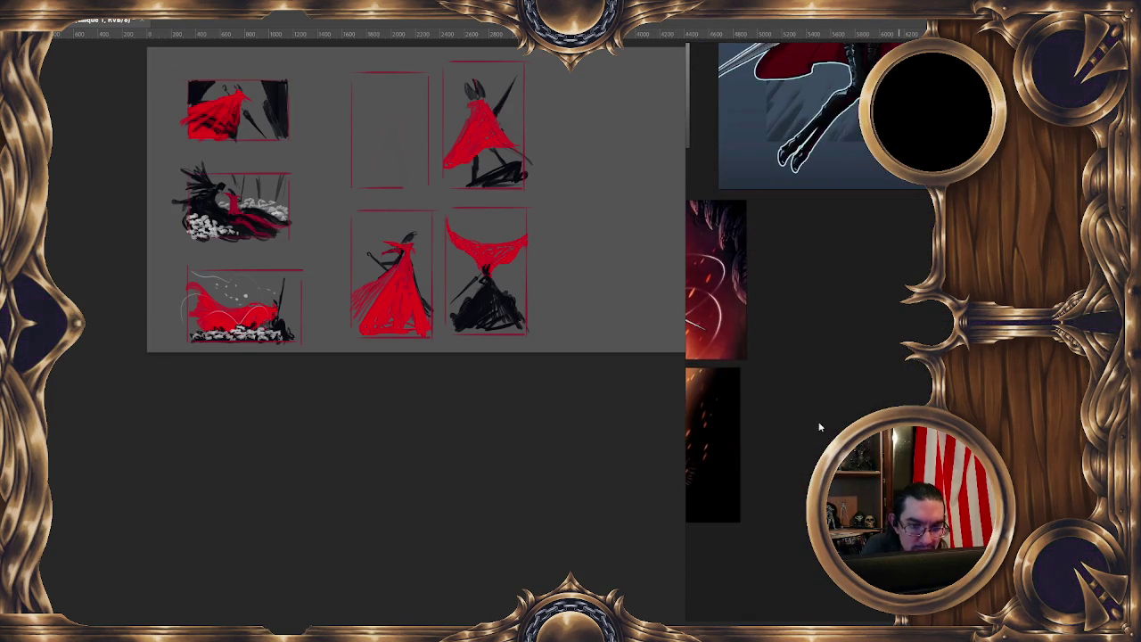
scroll(824, 423, down, 2)
scroll(830, 426, up, 1)
scroll(830, 426, up, 2)
scroll(830, 426, down, 2)
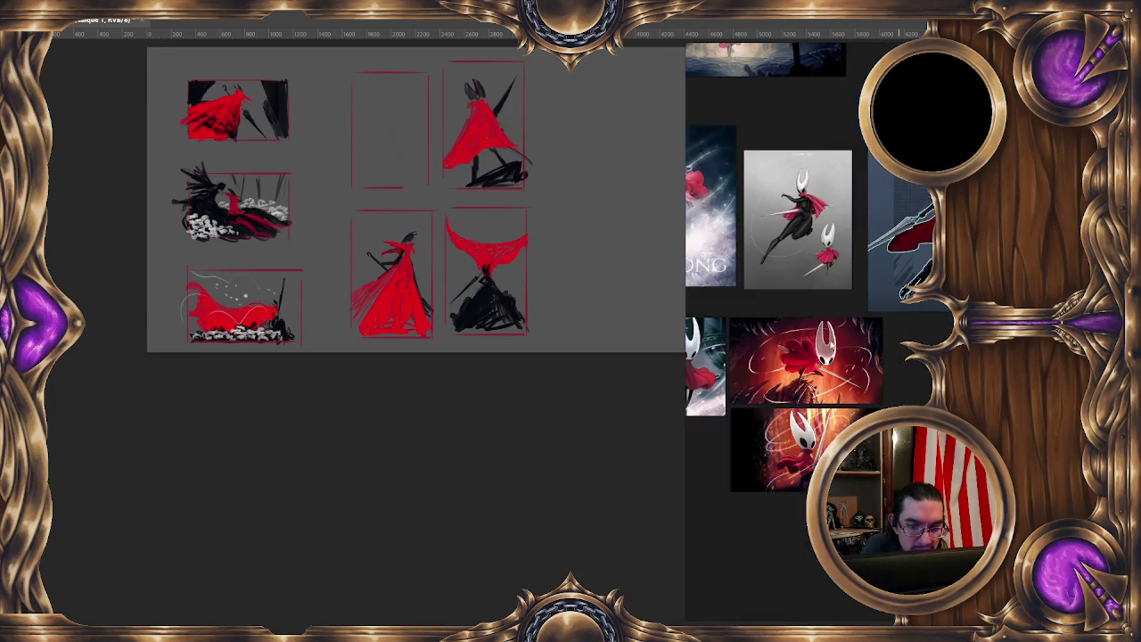
scroll(716, 319, up, 2)
scroll(937, 304, up, 2)
scroll(938, 304, up, 1)
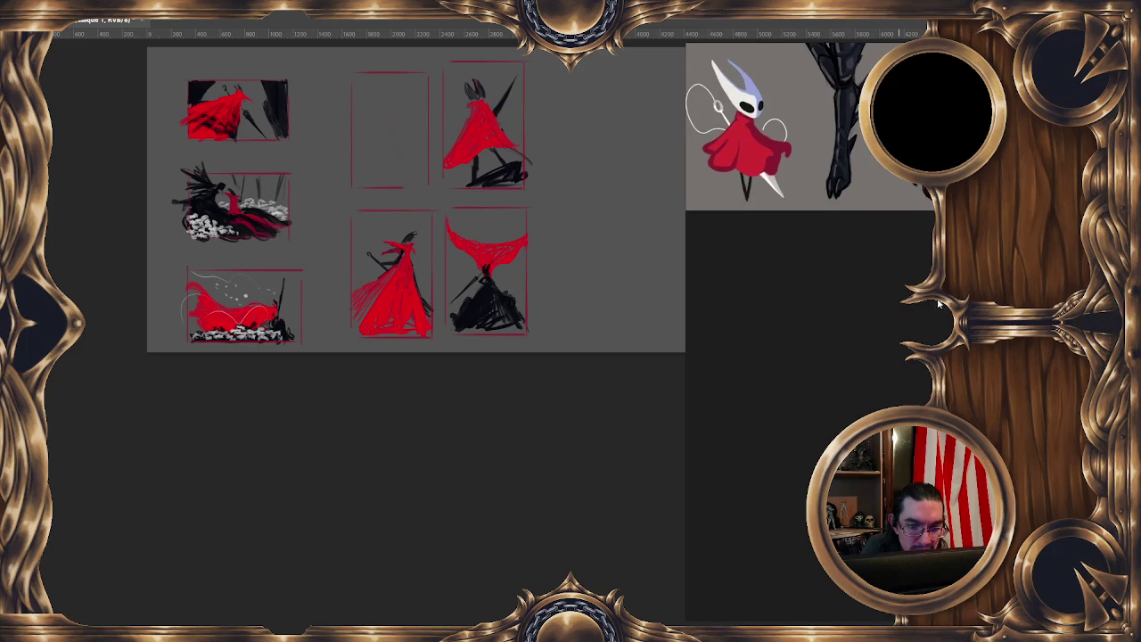
scroll(909, 316, down, 2)
scroll(890, 328, down, 1)
scroll(874, 348, down, 2)
scroll(811, 303, down, 1)
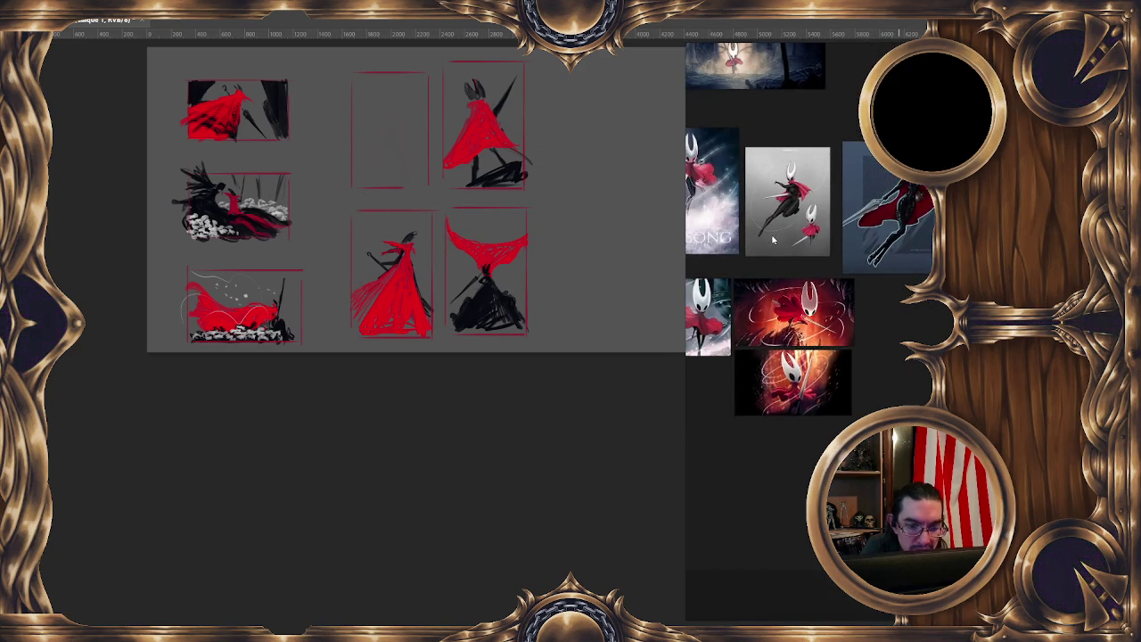
scroll(773, 238, up, 4)
scroll(838, 294, down, 1)
scroll(810, 357, up, 1)
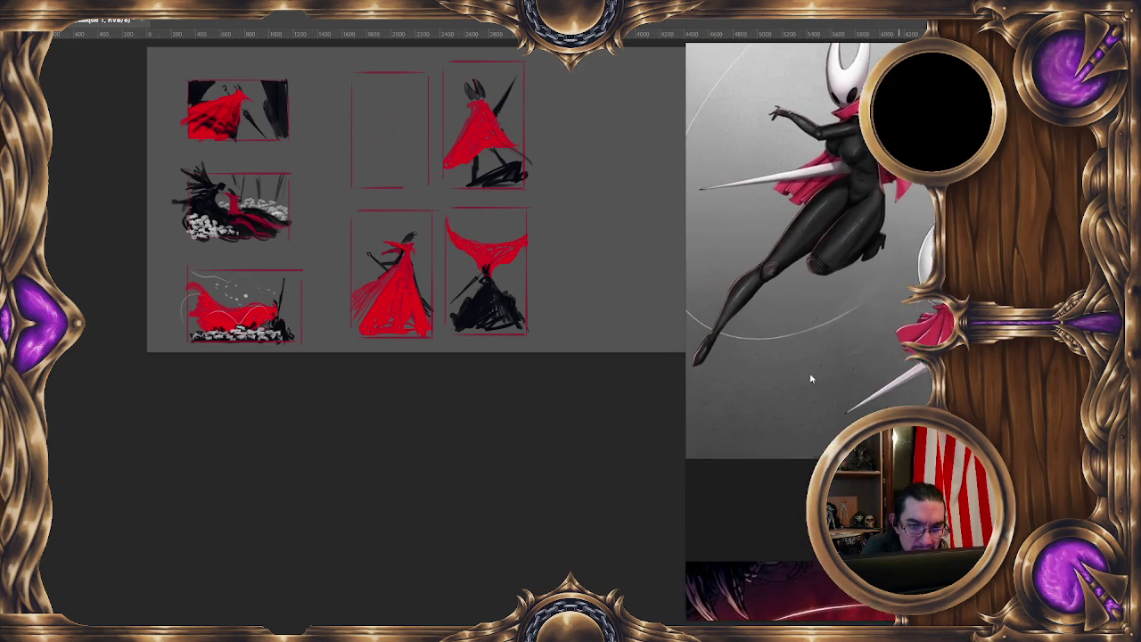
scroll(810, 375, down, 1)
scroll(823, 291, down, 1)
scroll(823, 291, down, 2)
scroll(782, 325, down, 1)
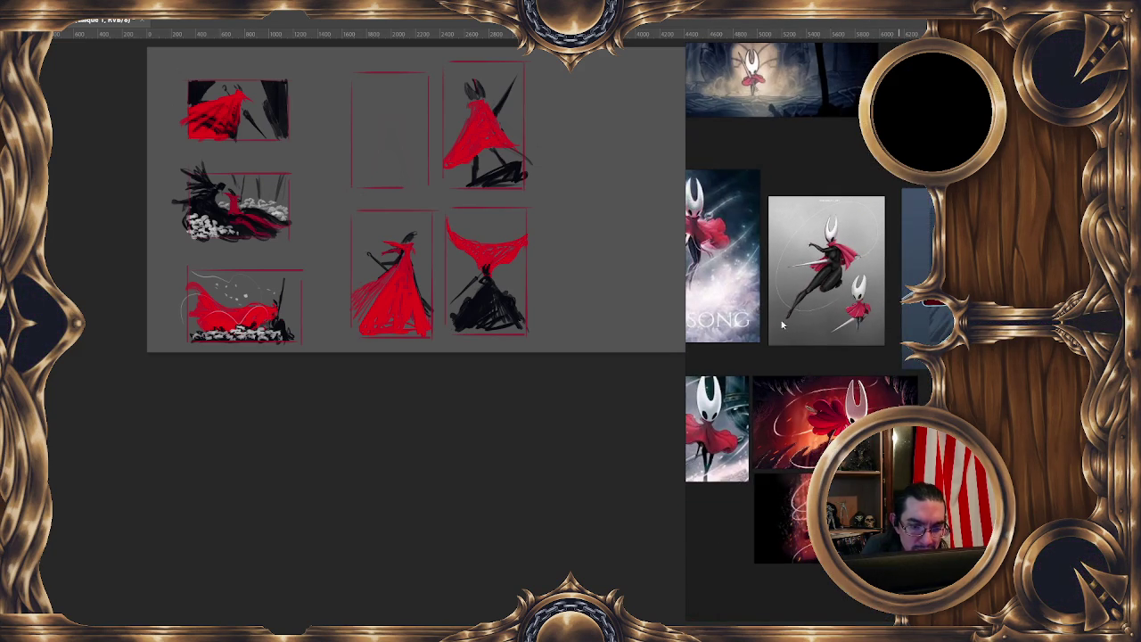
drag(782, 325, 862, 284)
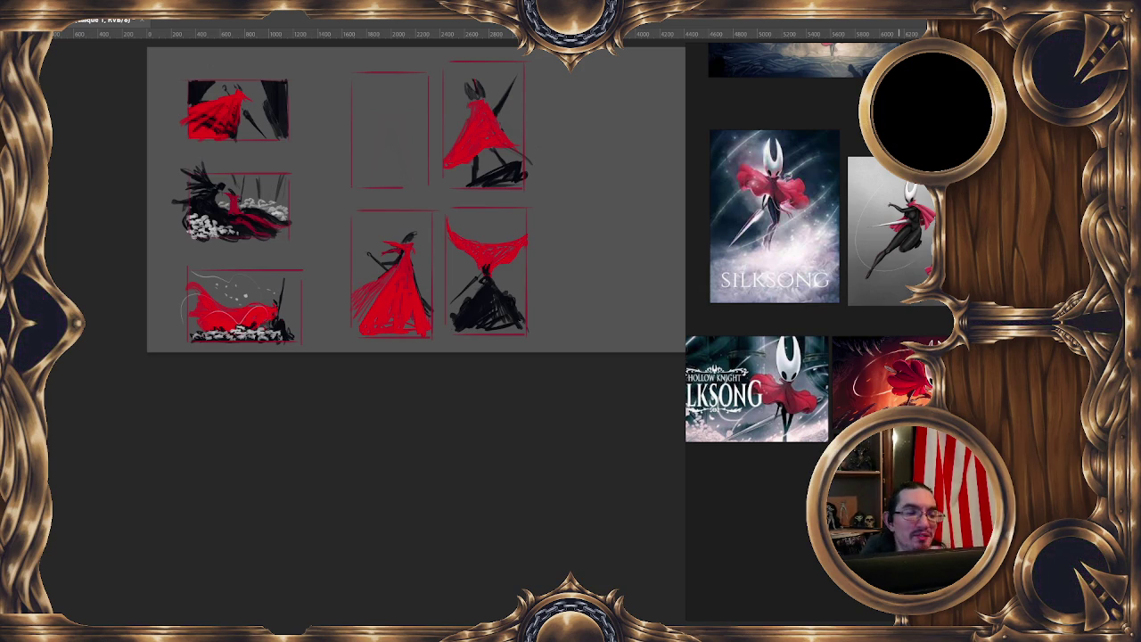
drag(529, 428, 578, 461)
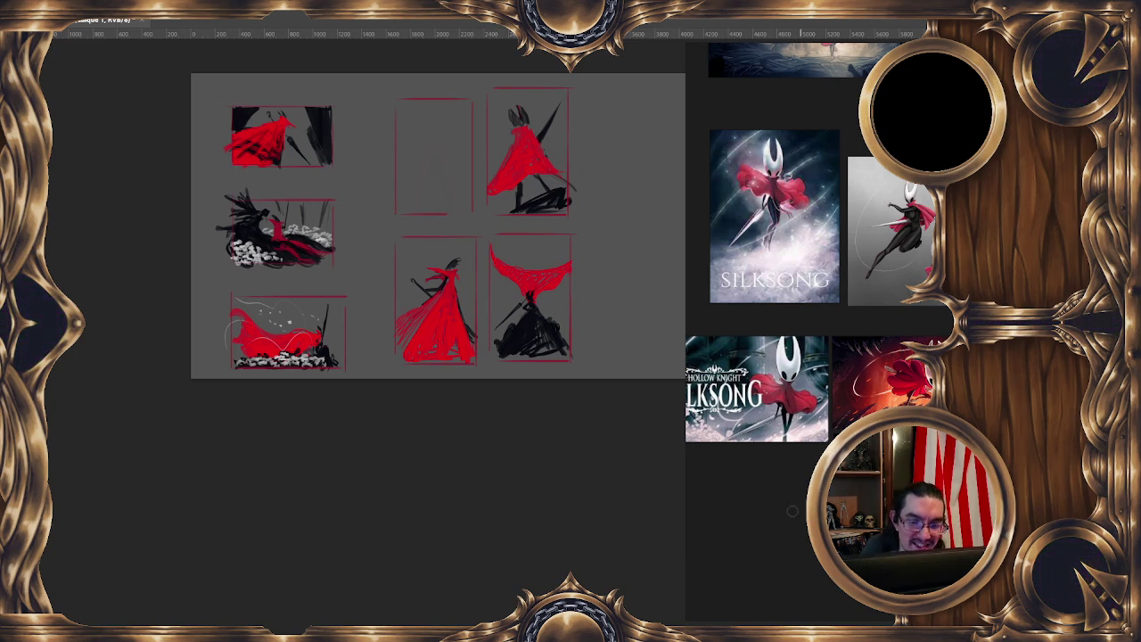
scroll(792, 510, down, 2)
scroll(862, 422, up, 2)
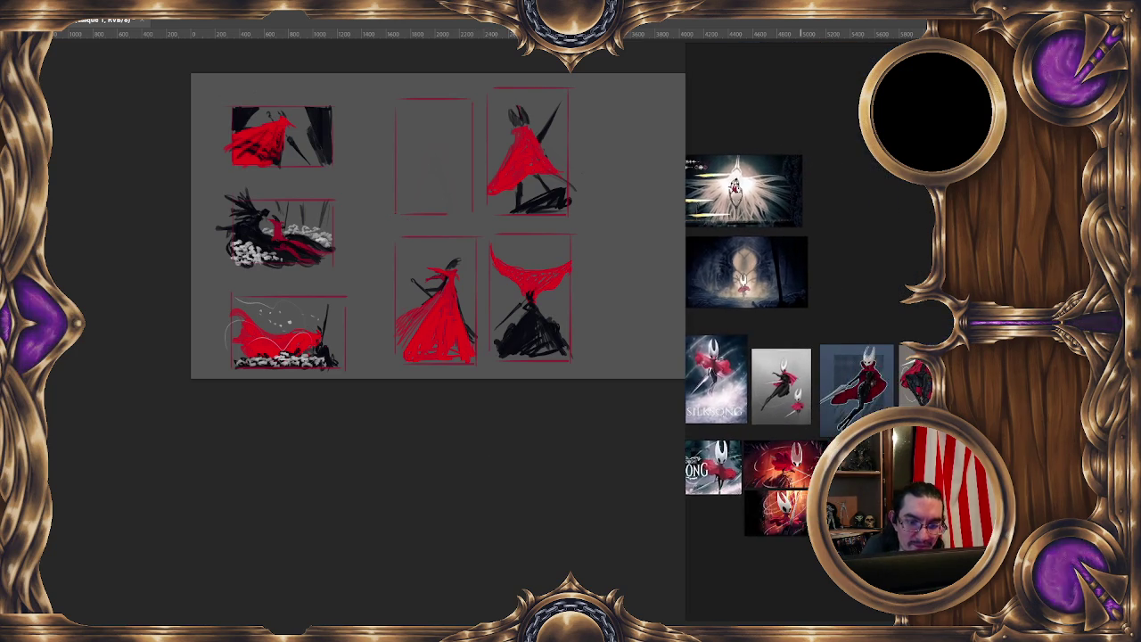
scroll(862, 422, up, 2)
scroll(863, 422, up, 2)
scroll(820, 294, down, 2)
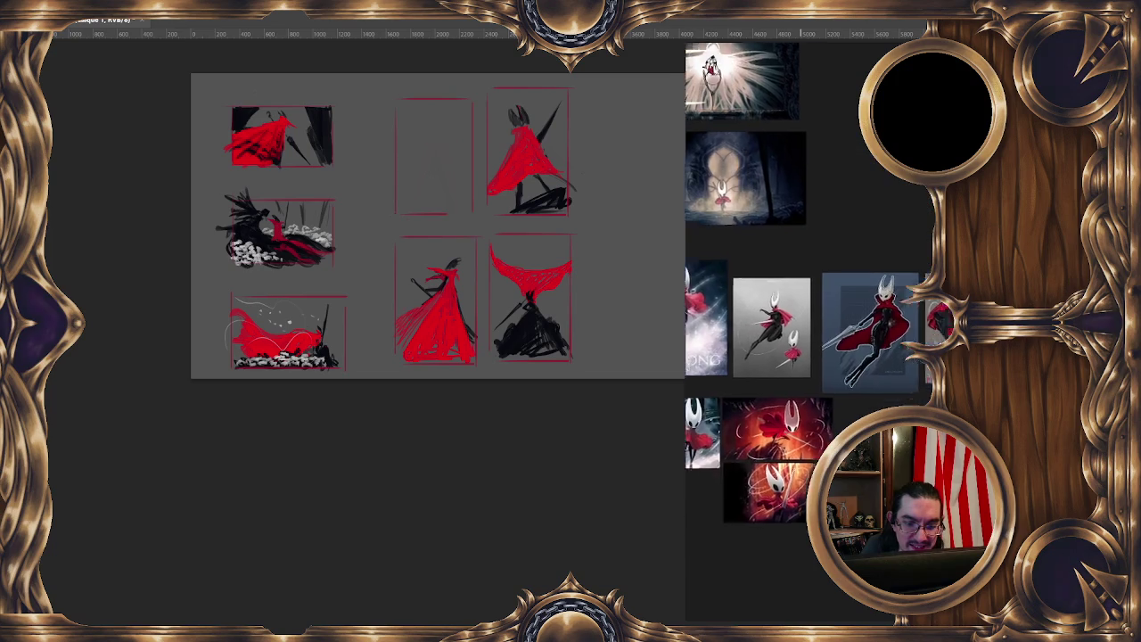
scroll(820, 294, down, 2)
scroll(820, 295, up, 1)
scroll(802, 357, down, 2)
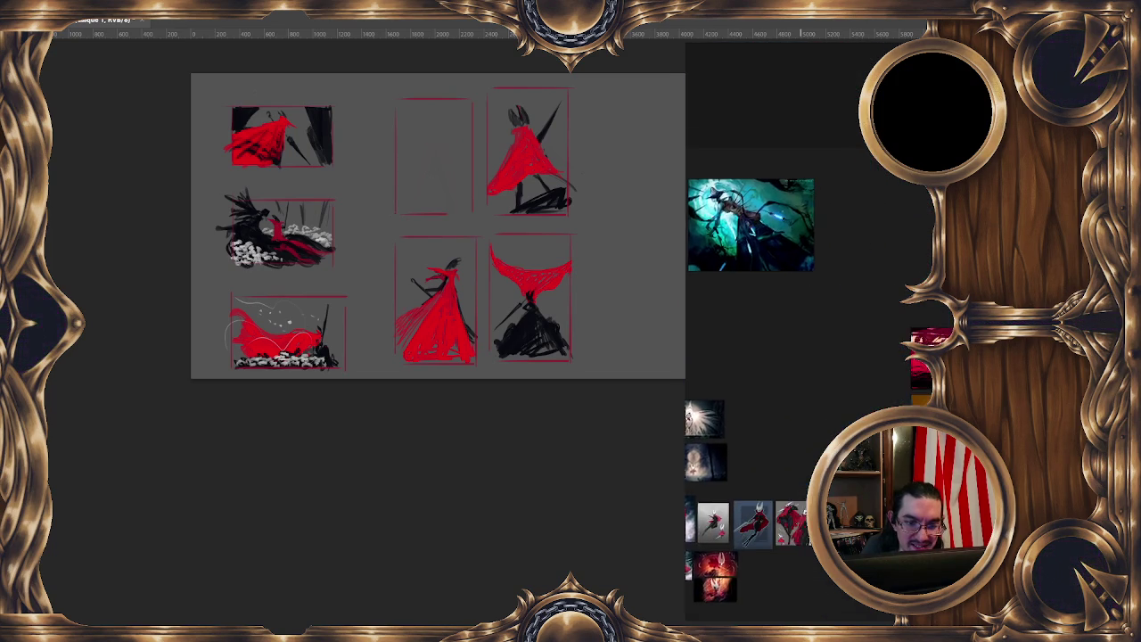
Zoom out and pan the reference board so more images, including the teal one, show
scroll(812, 294, up, 2)
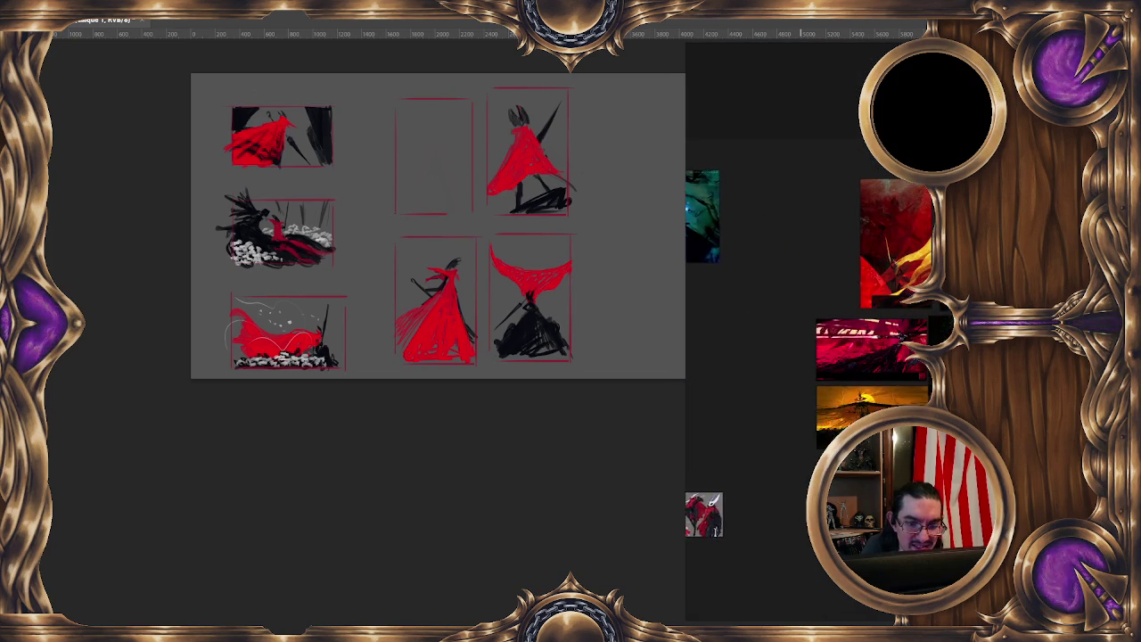
scroll(811, 294, up, 2)
scroll(811, 294, up, 2)
drag(803, 294, 740, 285)
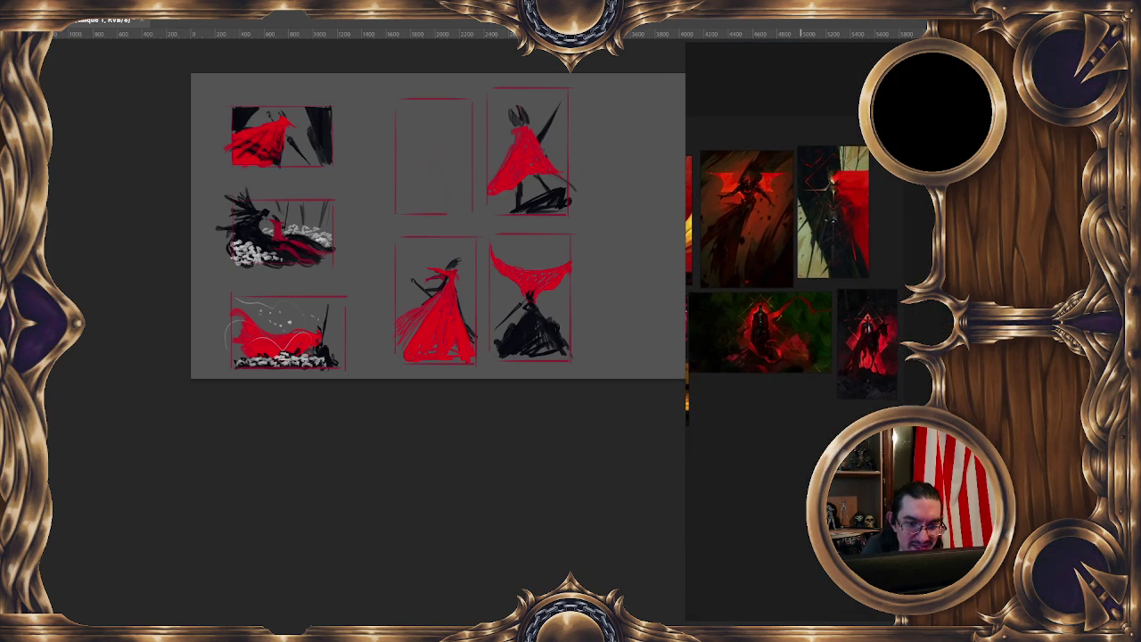
scroll(803, 294, down, 1)
scroll(803, 295, down, 2)
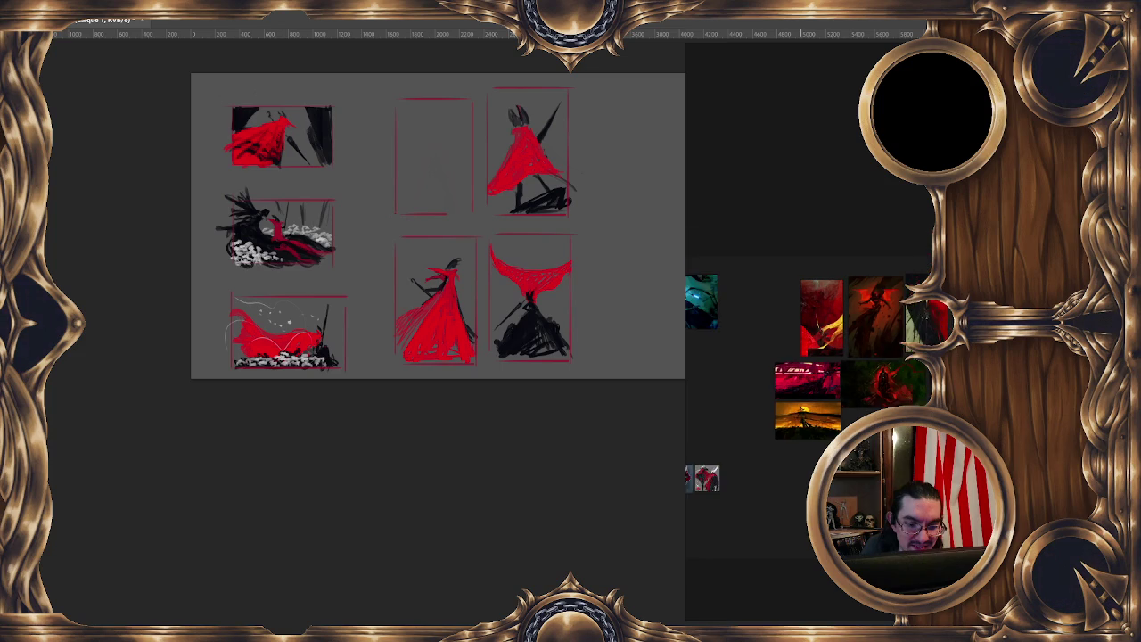
scroll(802, 295, down, 1)
drag(726, 357, 805, 330)
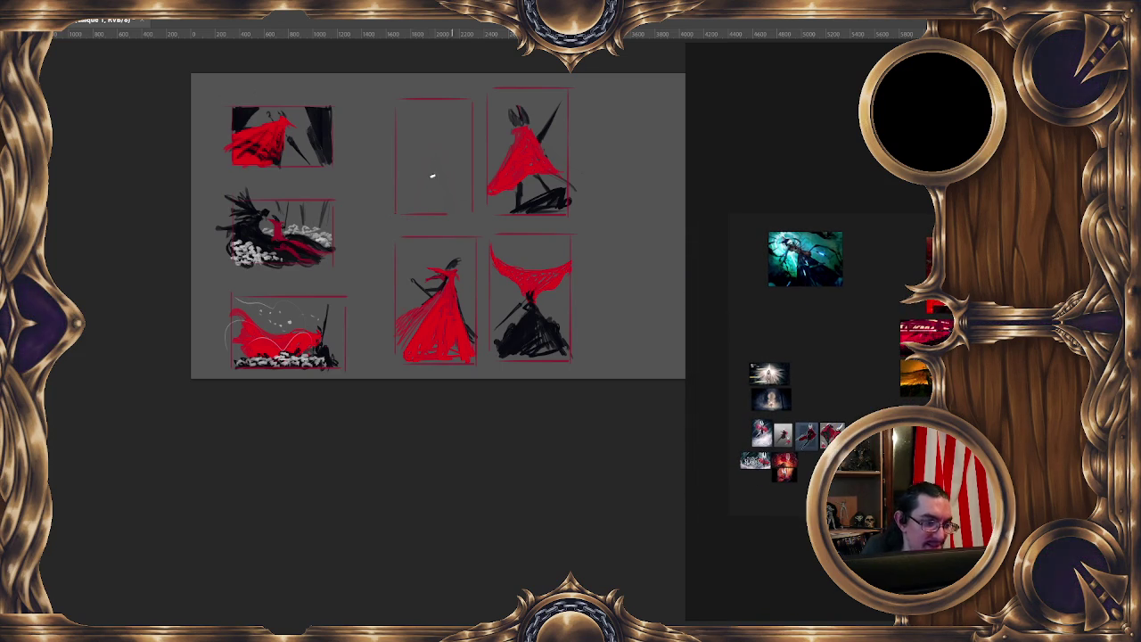
Sketch two lines of a new figure in the empty top-middle frame and begin red cloak strokes
drag(402, 173, 418, 151)
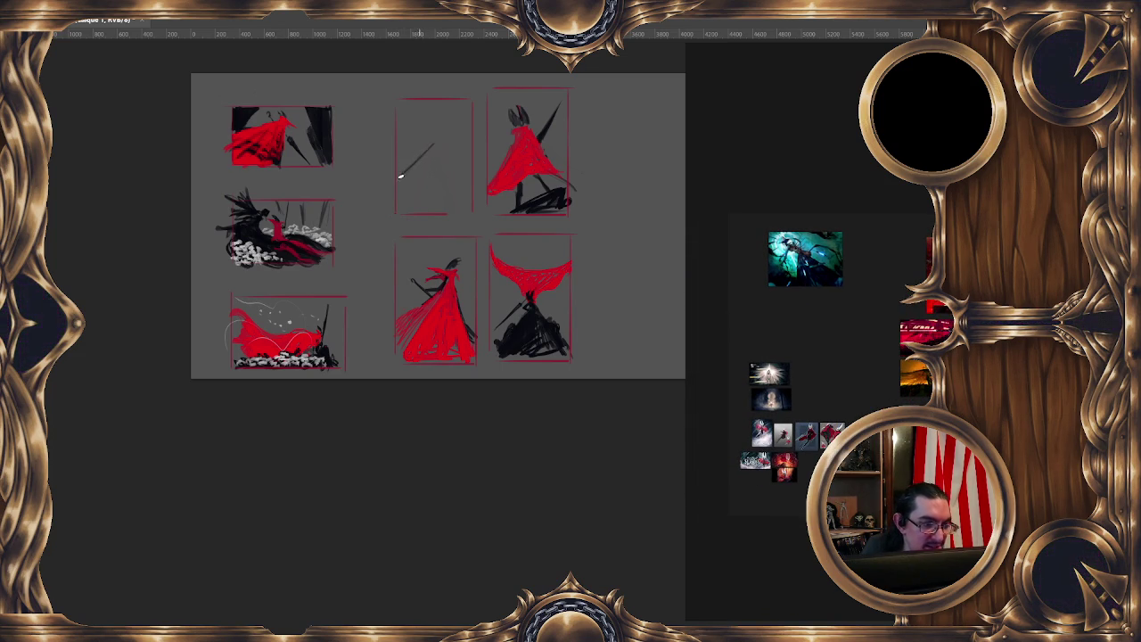
drag(446, 147, 454, 192)
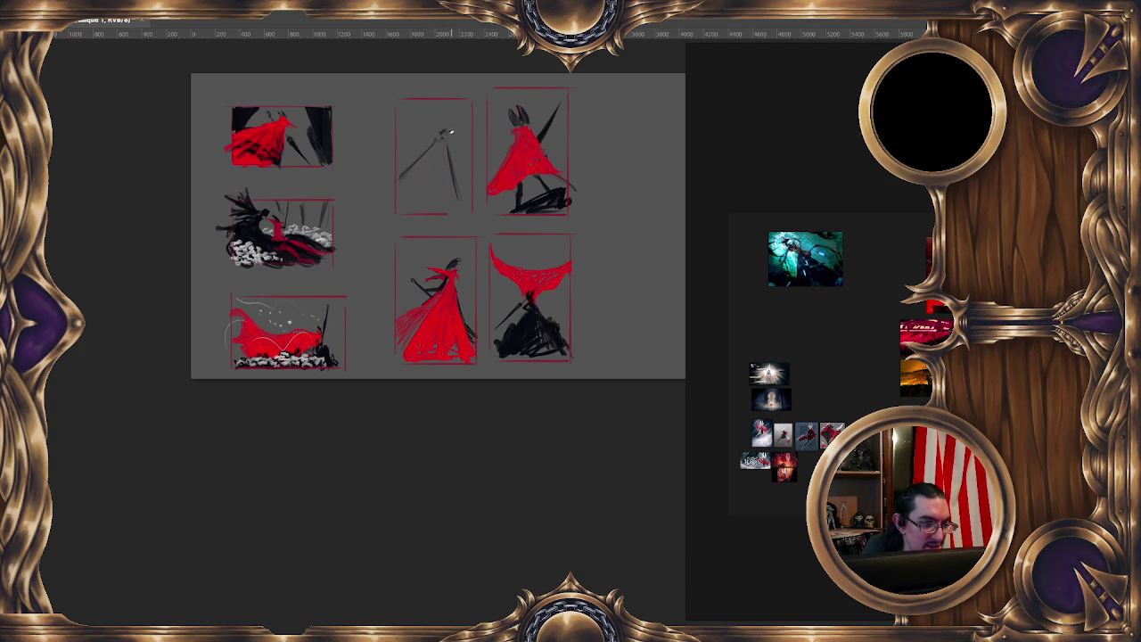
mouse_move(414, 168)
mouse_down()
mouse_move(419, 198)
mouse_move(438, 183)
mouse_move(433, 158)
mouse_up()
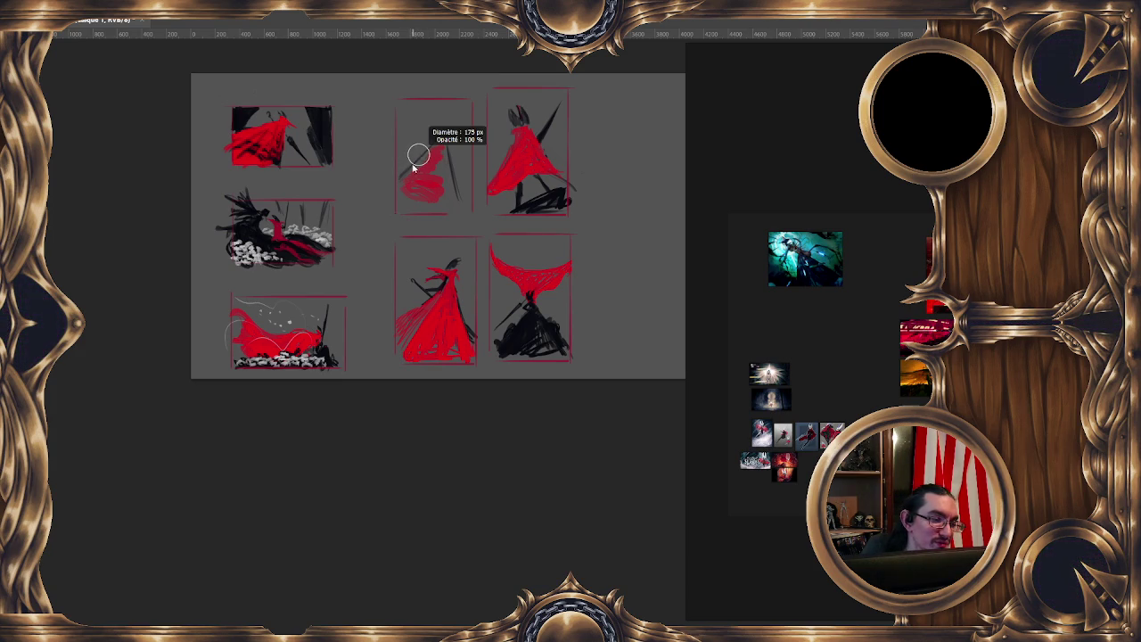
Paint a solid red triangular cloak over the top-middle figure sketch
mouse_move(401, 183)
mouse_down()
mouse_move(436, 148)
mouse_move(414, 188)
mouse_move(436, 207)
mouse_move(408, 159)
mouse_move(419, 183)
mouse_move(437, 150)
mouse_up()
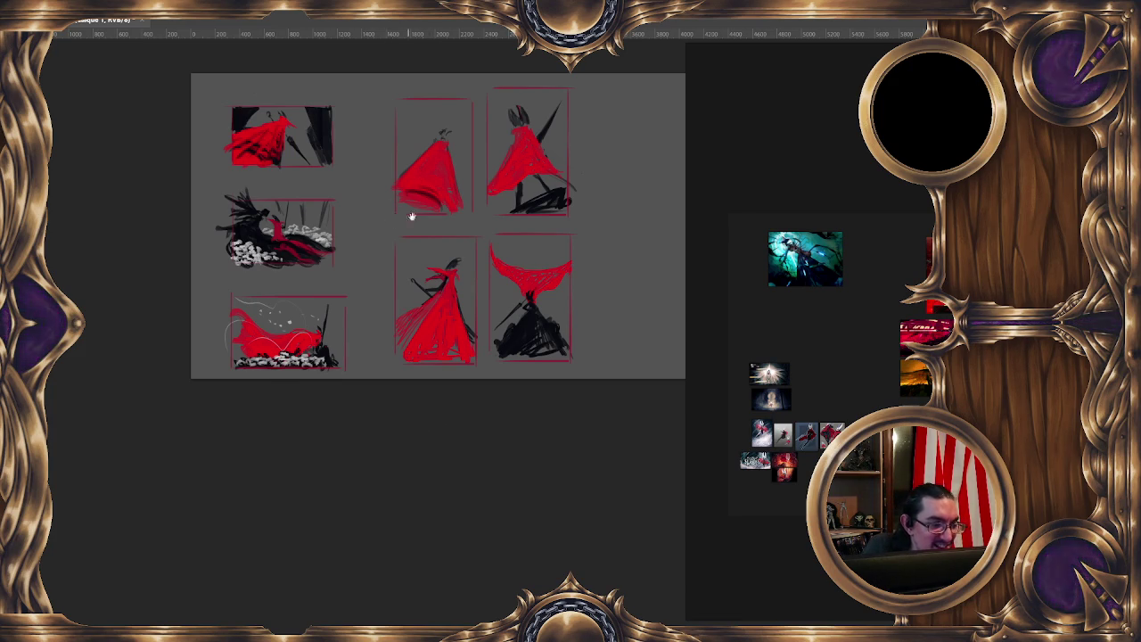
With a smaller brush, paint a black hooked hood on the top-middle figure's head
drag(430, 183, 443, 114)
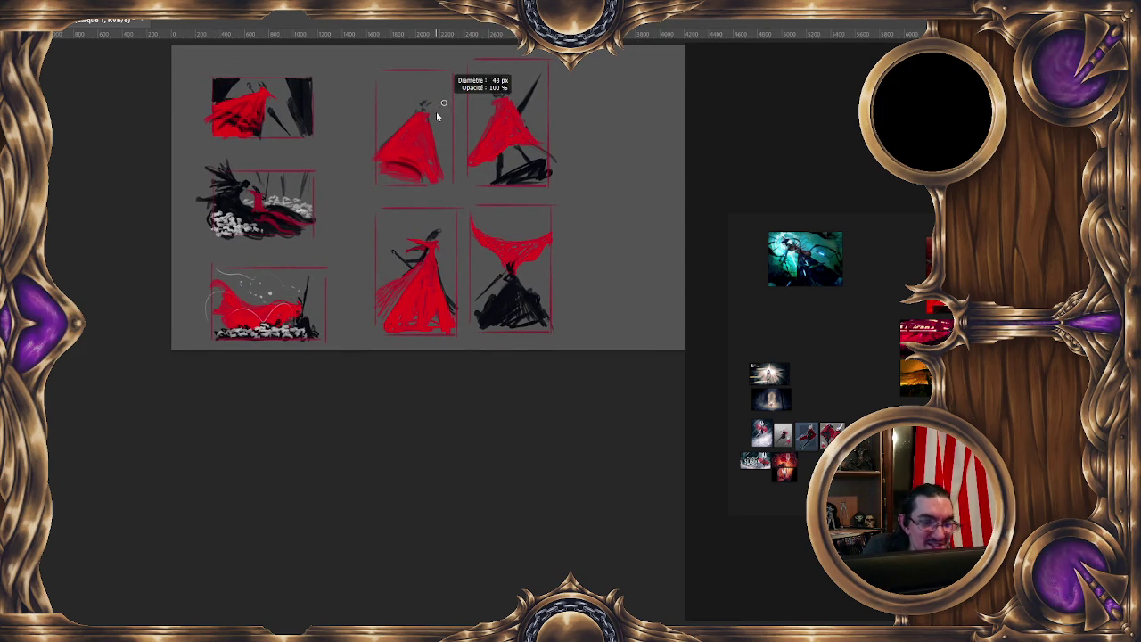
drag(422, 71, 432, 107)
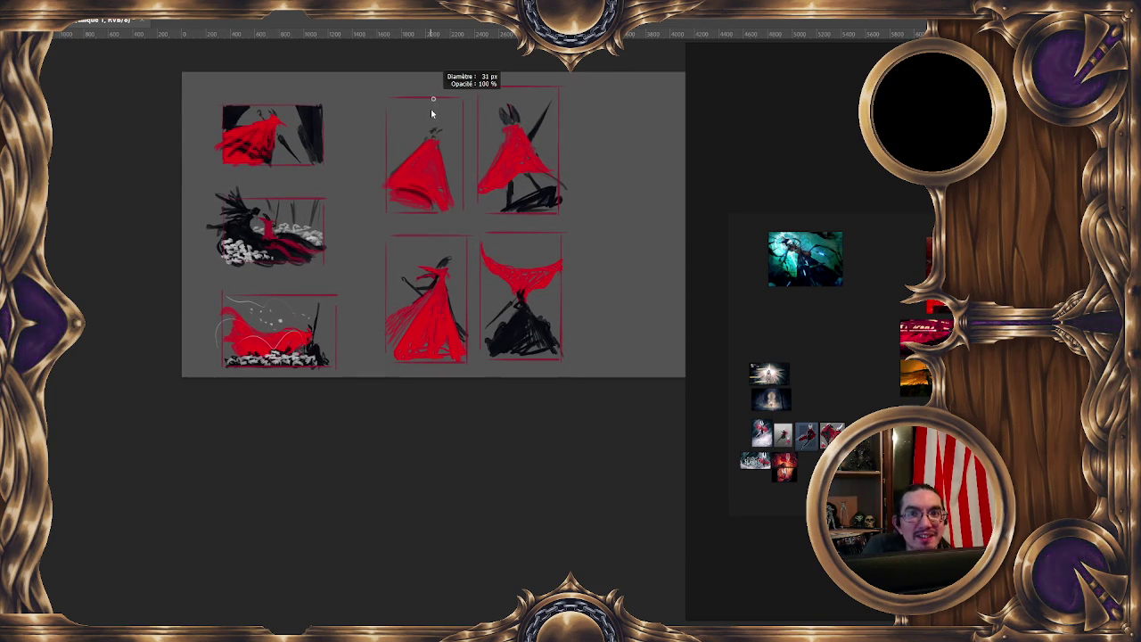
drag(429, 114, 442, 118)
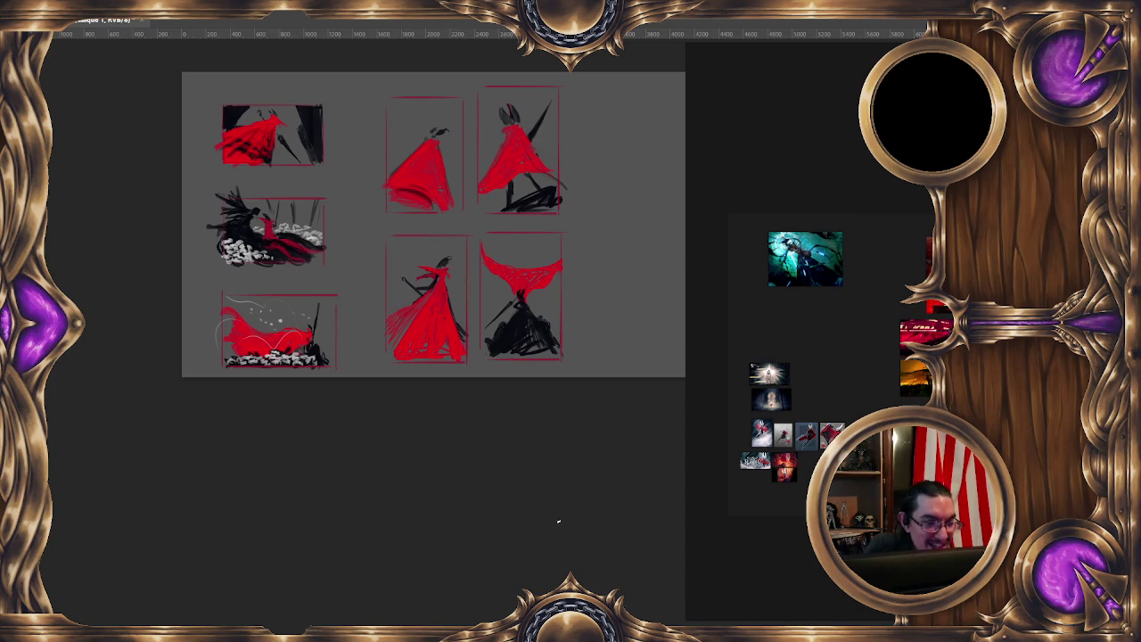
drag(558, 466, 539, 450)
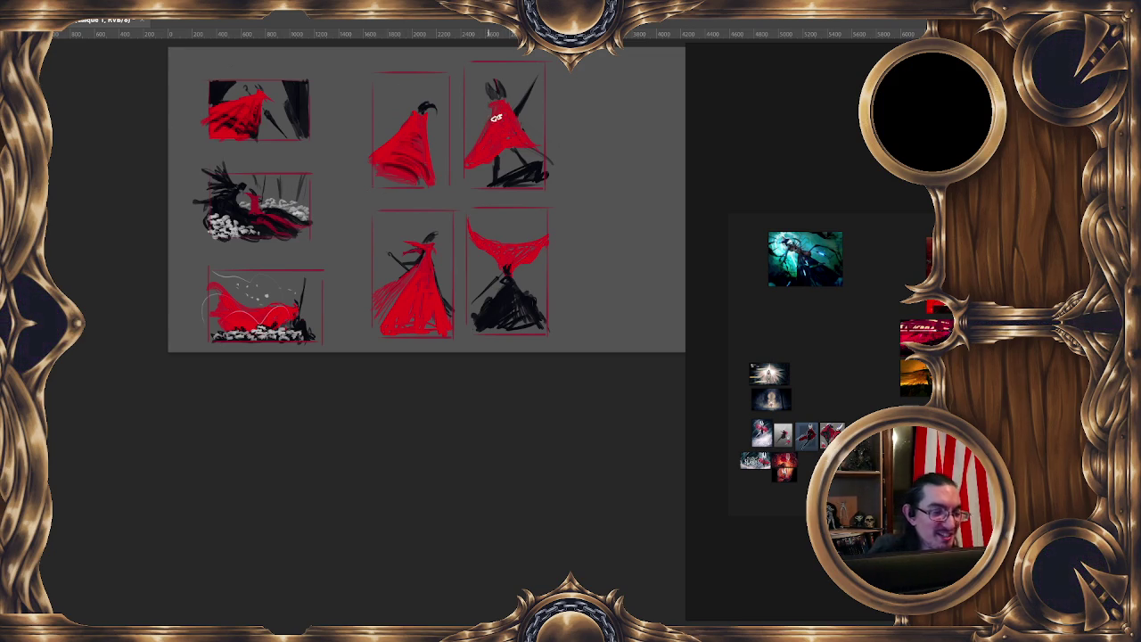
drag(509, 71, 502, 89)
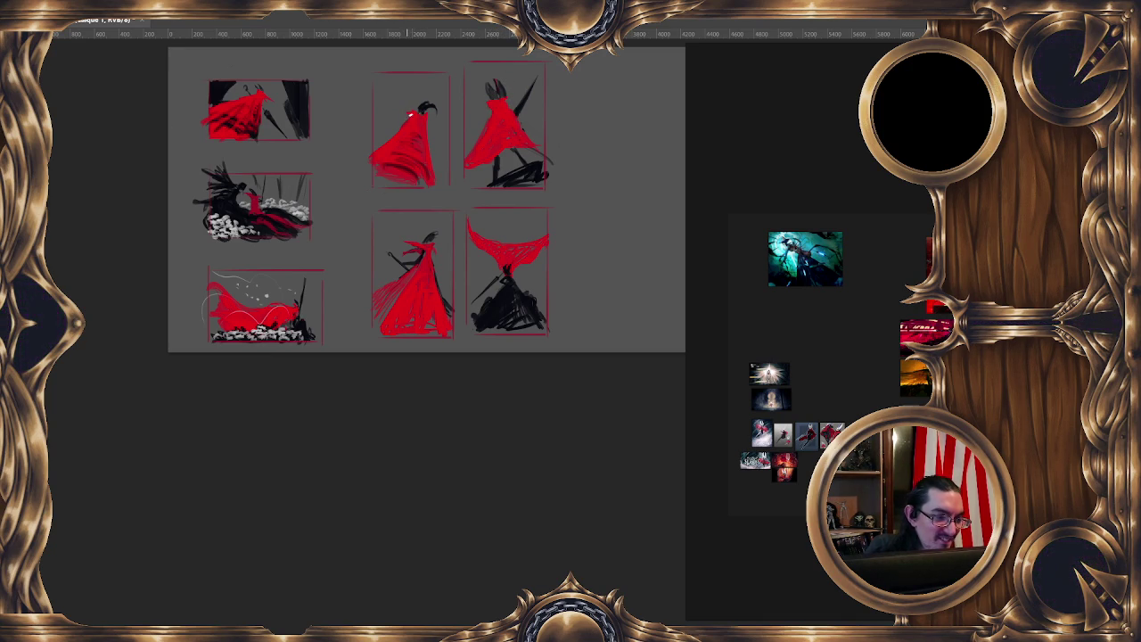
drag(543, 123, 549, 108)
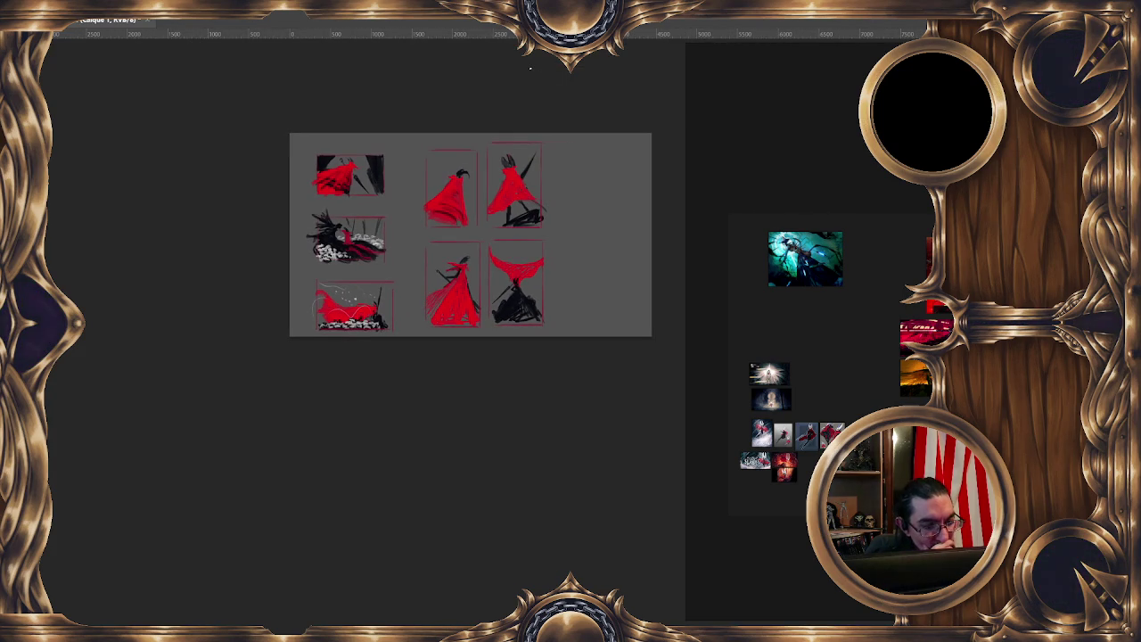
Add a dark stroke to the top-right figure and erase the red top-middle figure
drag(516, 100, 538, 61)
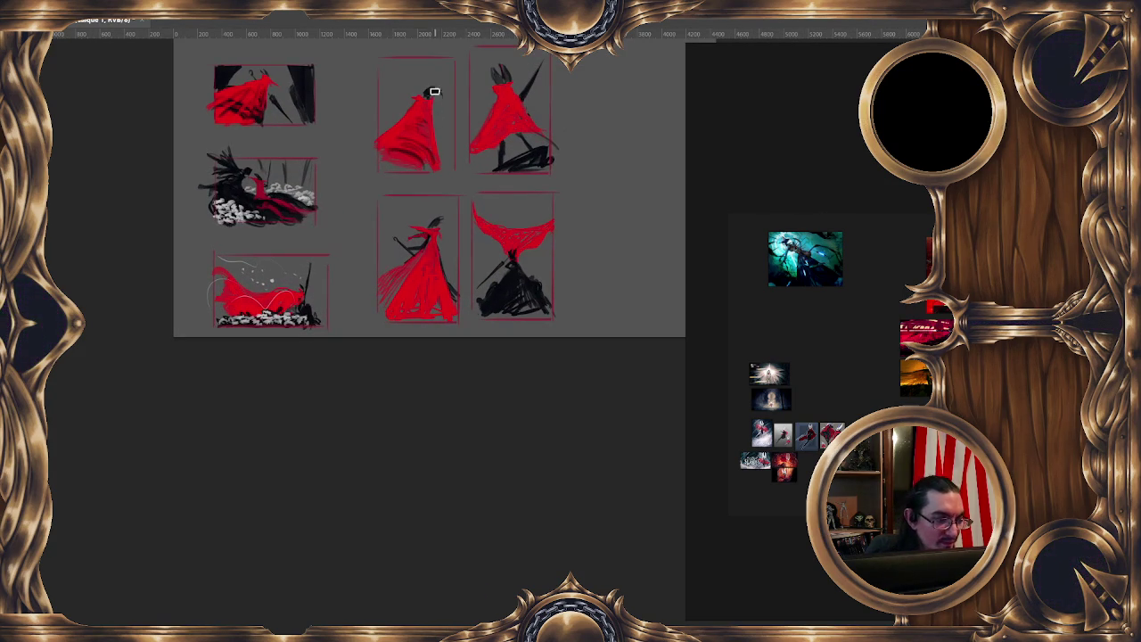
mouse_move(443, 86)
mouse_down()
mouse_move(420, 107)
mouse_move(411, 160)
mouse_move(377, 145)
mouse_move(430, 172)
mouse_up()
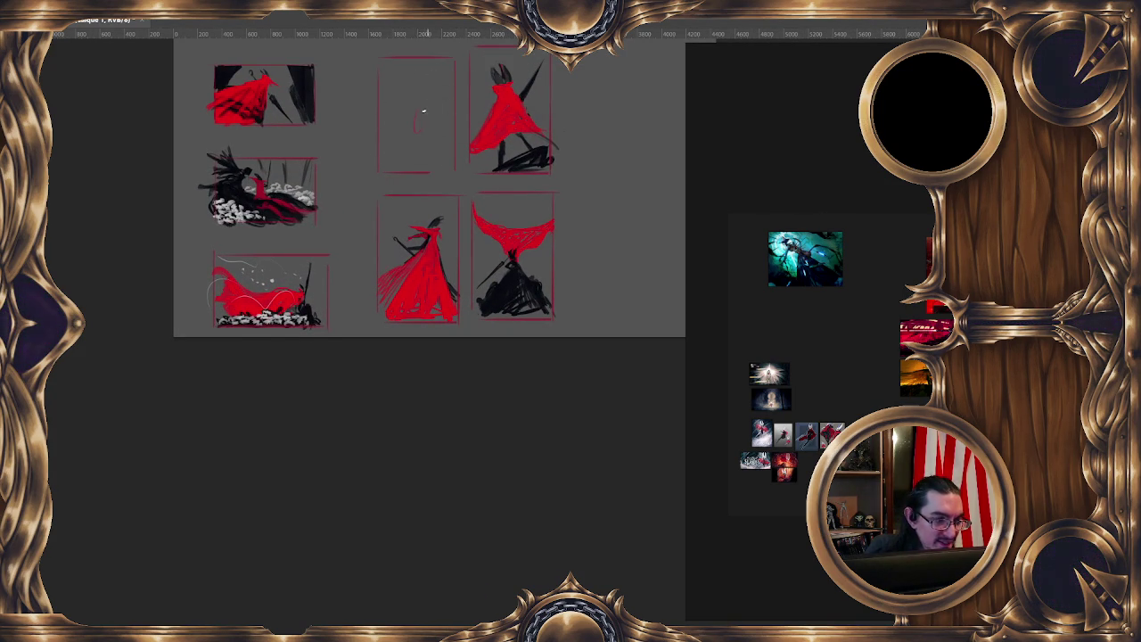
mouse_move(438, 104)
mouse_down()
mouse_move(420, 108)
mouse_move(434, 152)
mouse_up()
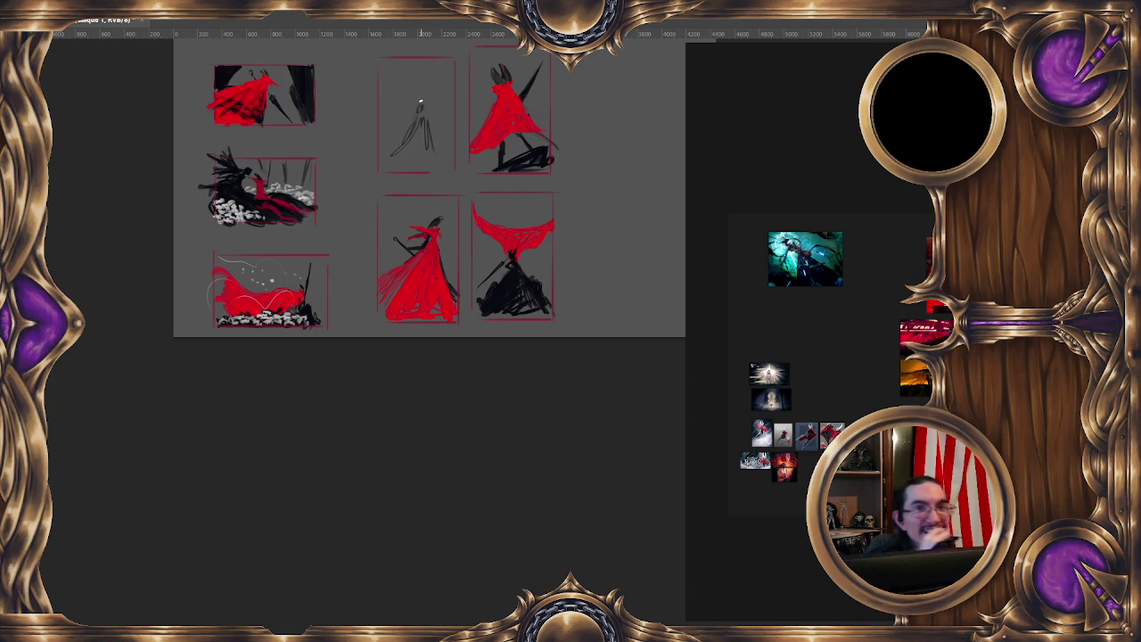
Flip the canvas horizontally to check the drawings, zooming out and back in
key(minus)
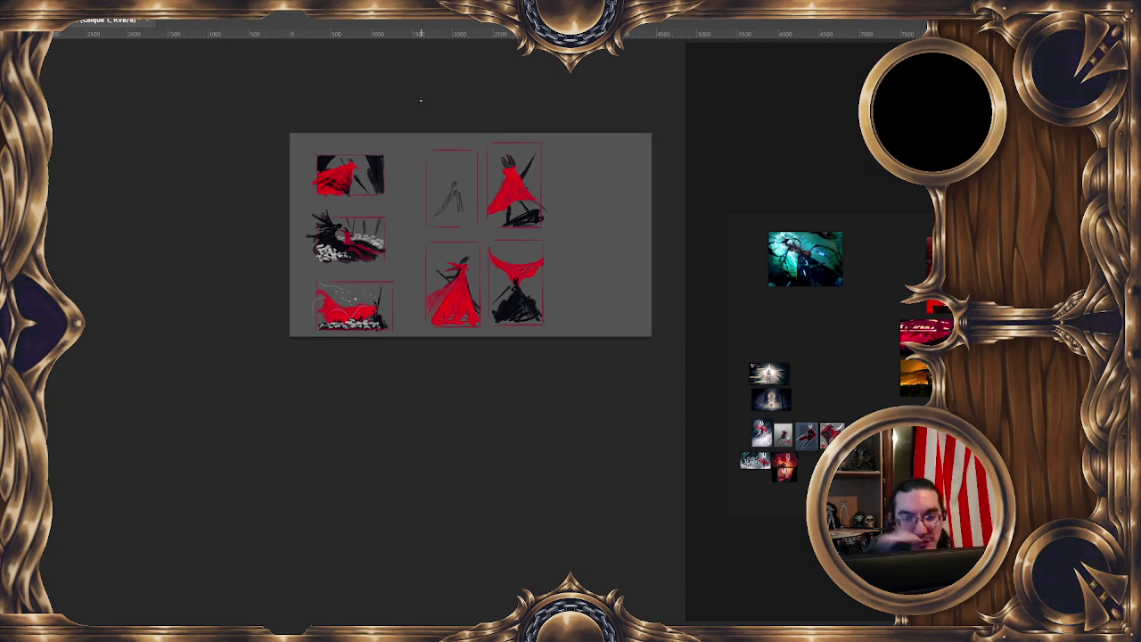
key(m)
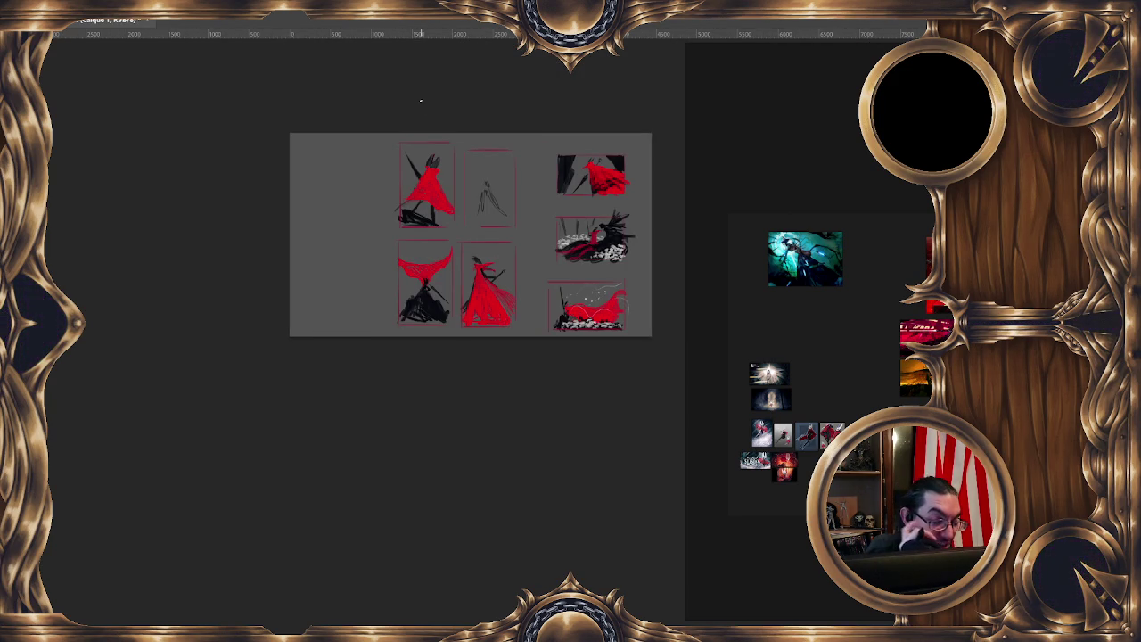
key(plus)
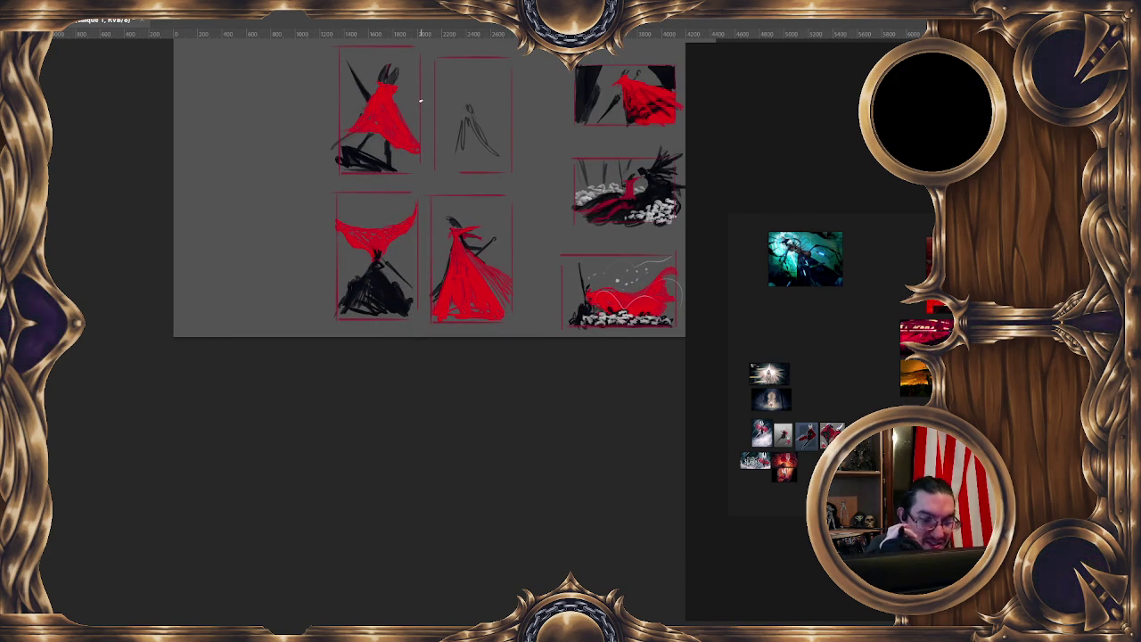
Erase part of the thin top-middle figure and redraw its head and legs in black
key(e)
mouse_move(469, 128)
mouse_down()
mouse_move(486, 138)
mouse_move(478, 171)
mouse_up()
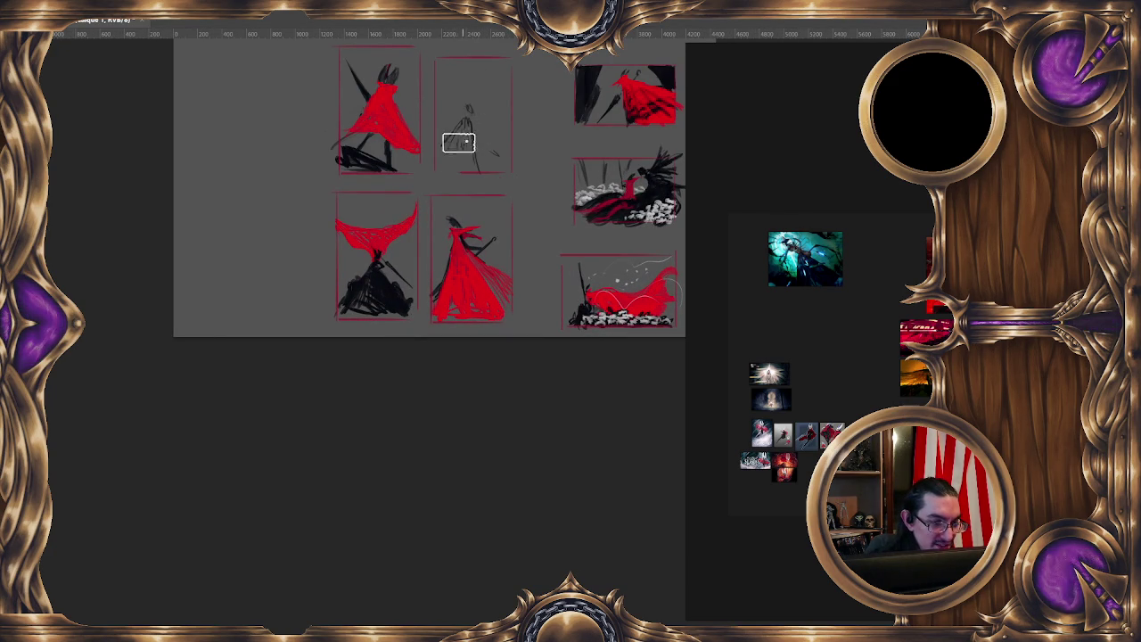
drag(490, 112, 446, 150)
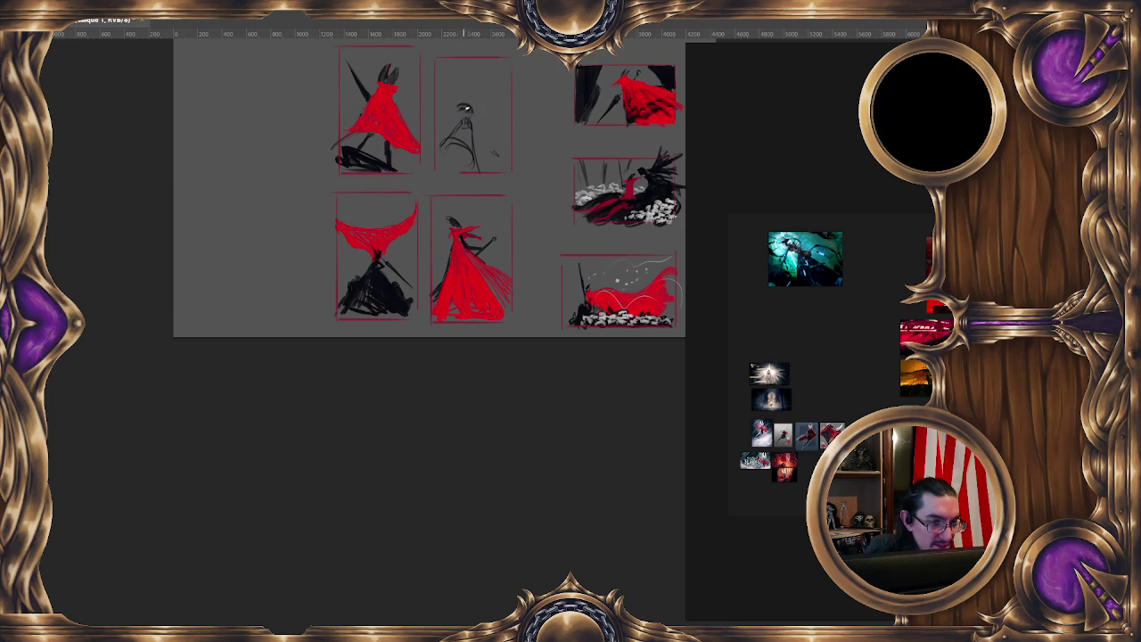
mouse_move(463, 122)
mouse_down()
mouse_move(449, 142)
mouse_move(463, 152)
mouse_up()
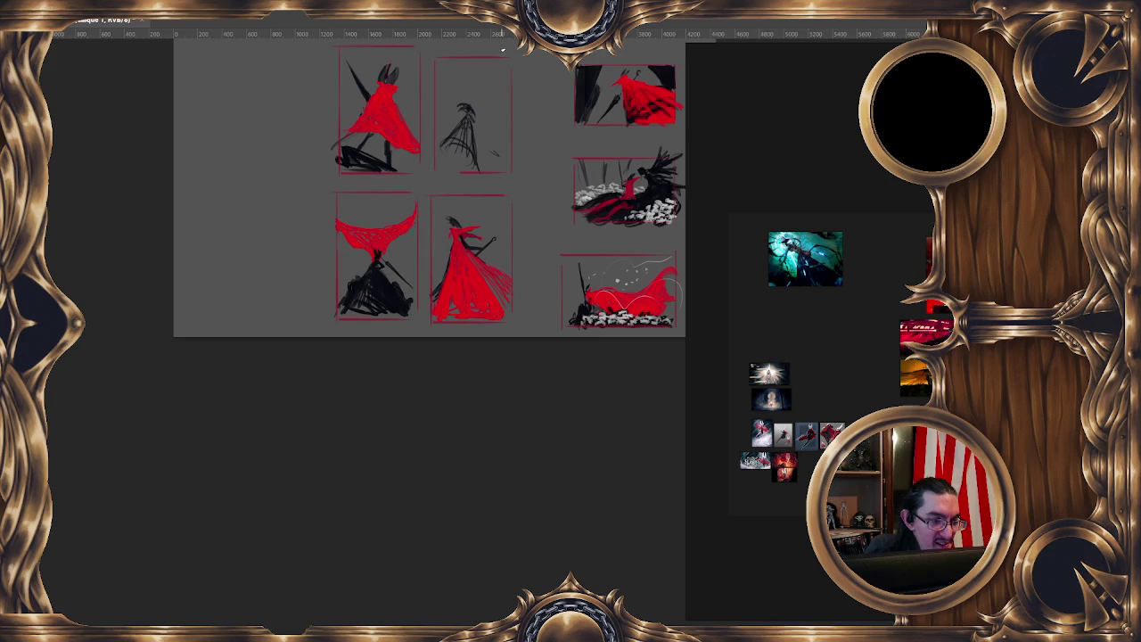
drag(513, 105, 497, 125)
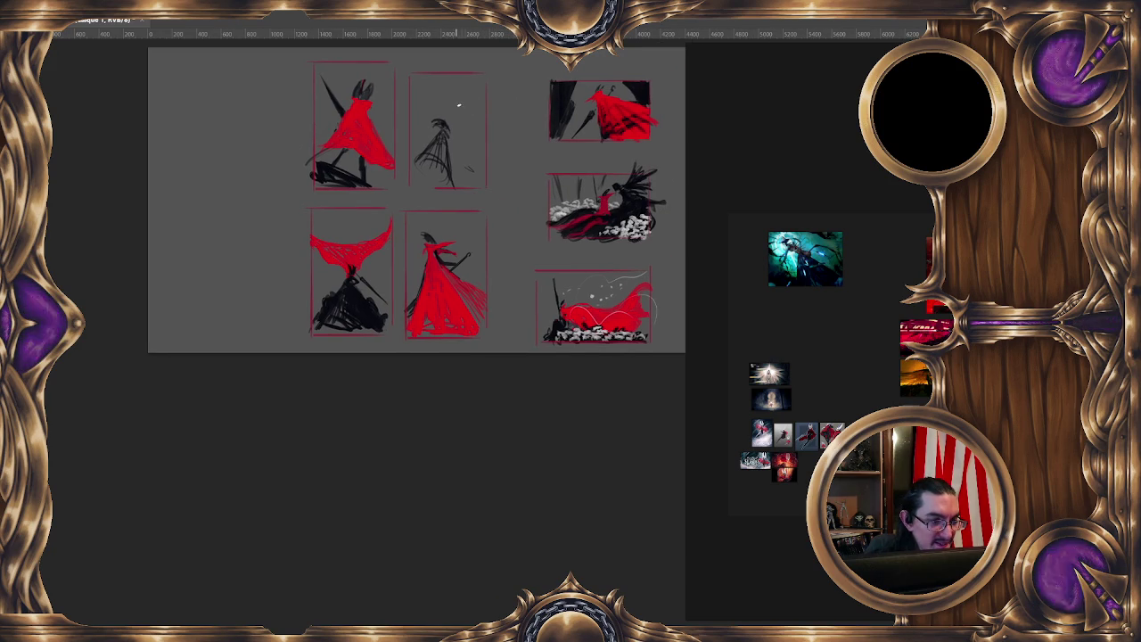
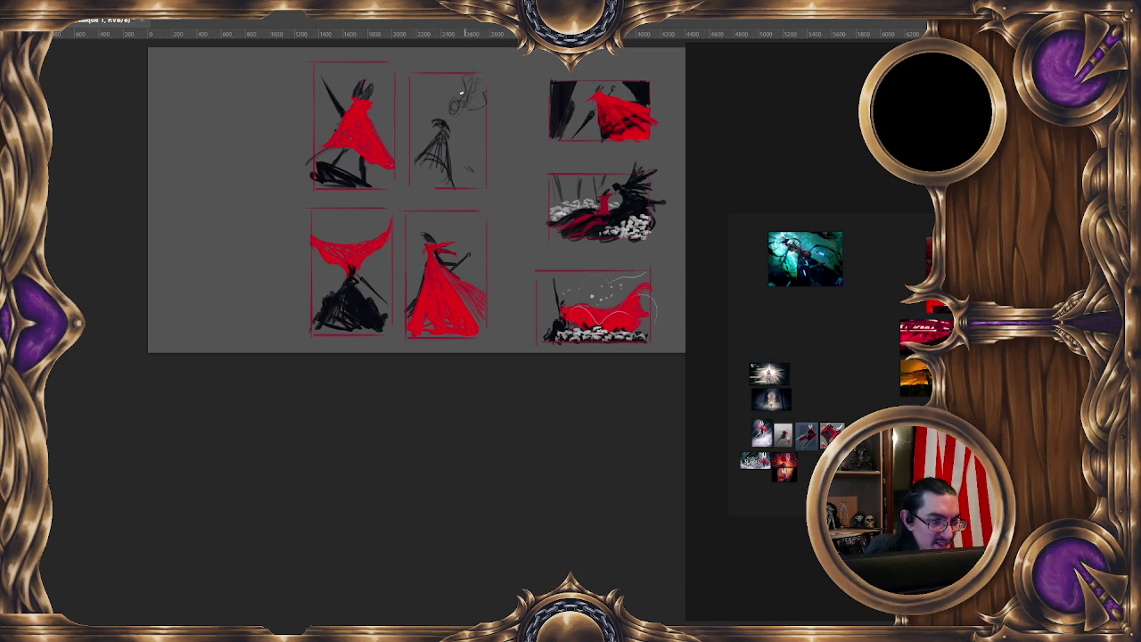
Paint red over the second thumbnail's figure, undo a stray scribble, and review the sketch sheet
drag(431, 150, 446, 174)
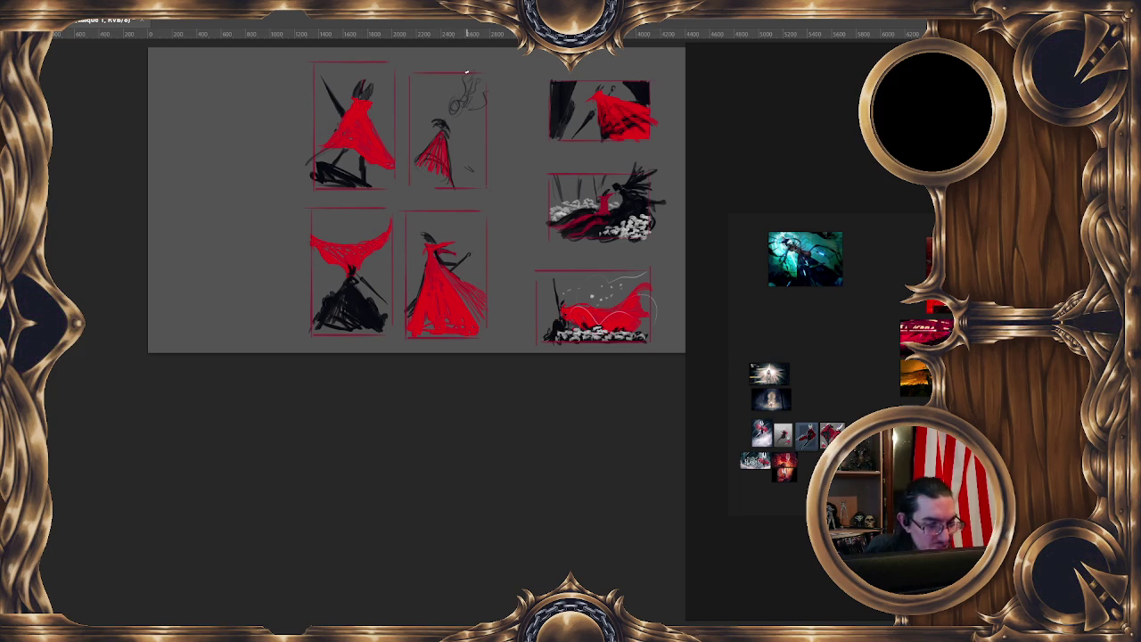
mouse_move(610, 359)
mouse_down()
mouse_move(557, 317)
mouse_move(596, 315)
mouse_move(534, 304)
mouse_move(499, 267)
mouse_move(472, 350)
mouse_up()
key(ctrl+z)
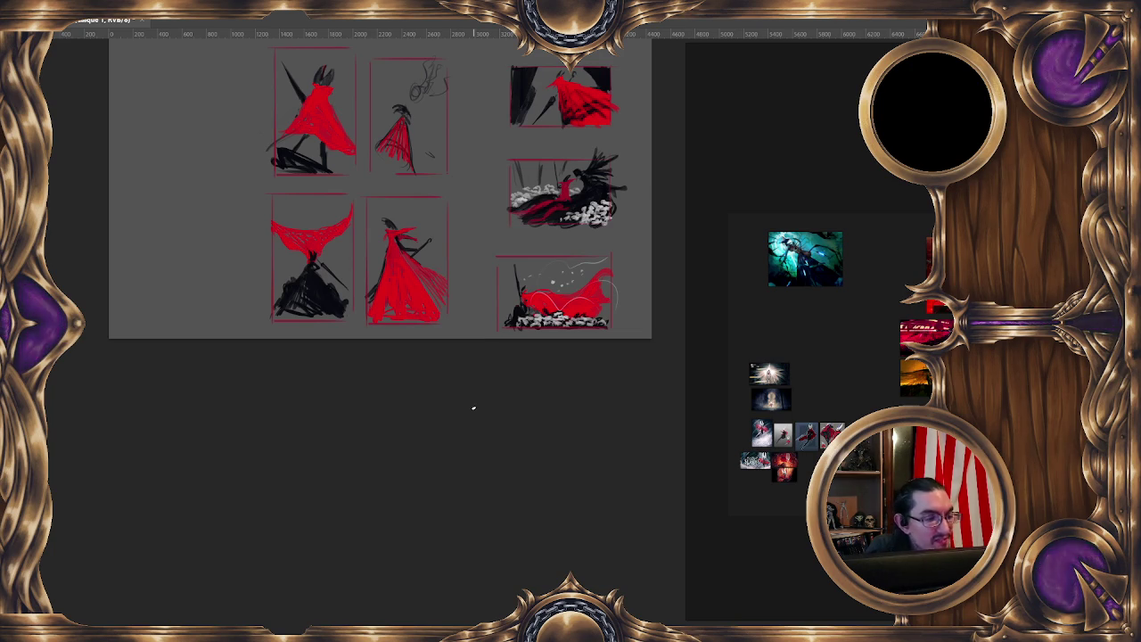
key(ctrl+minus)
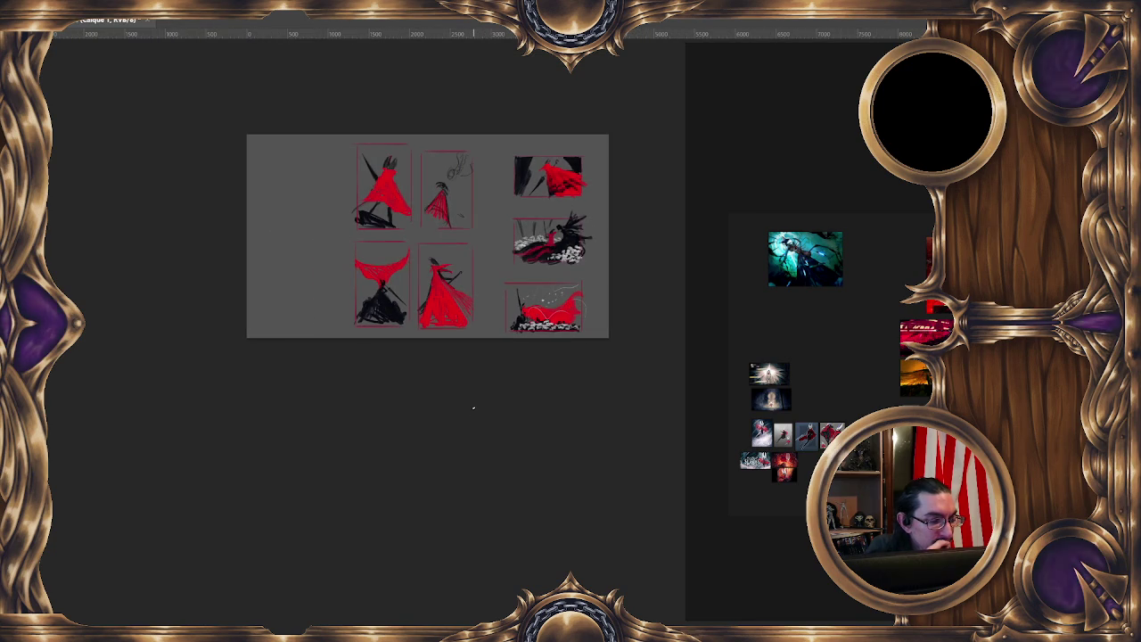
key(ctrl+plus)
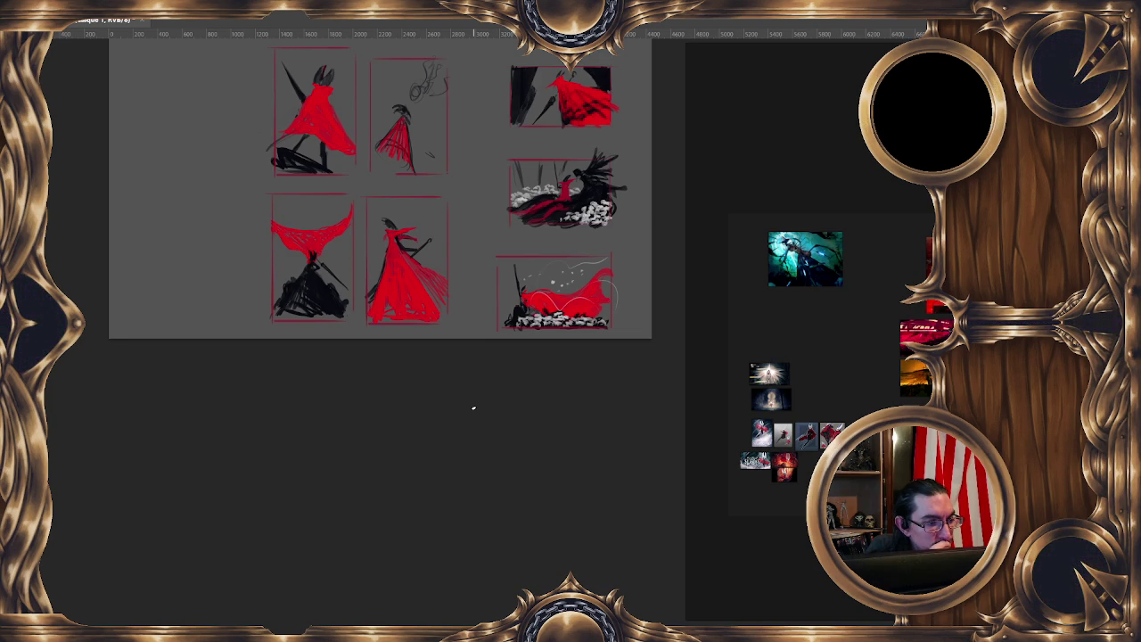
key(minus)
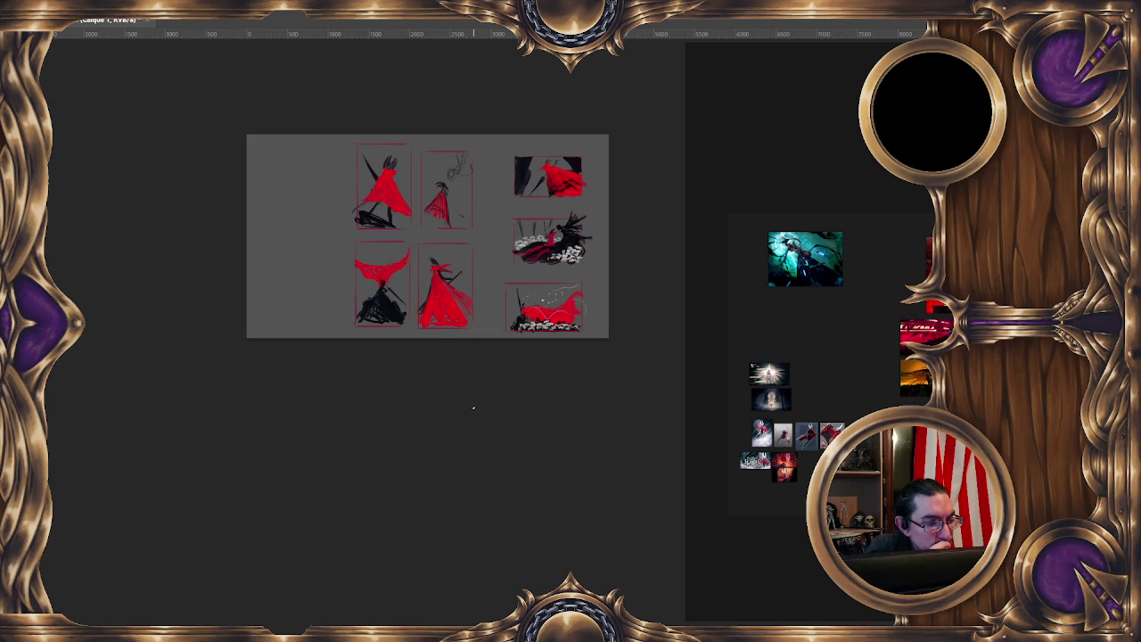
key(plus)
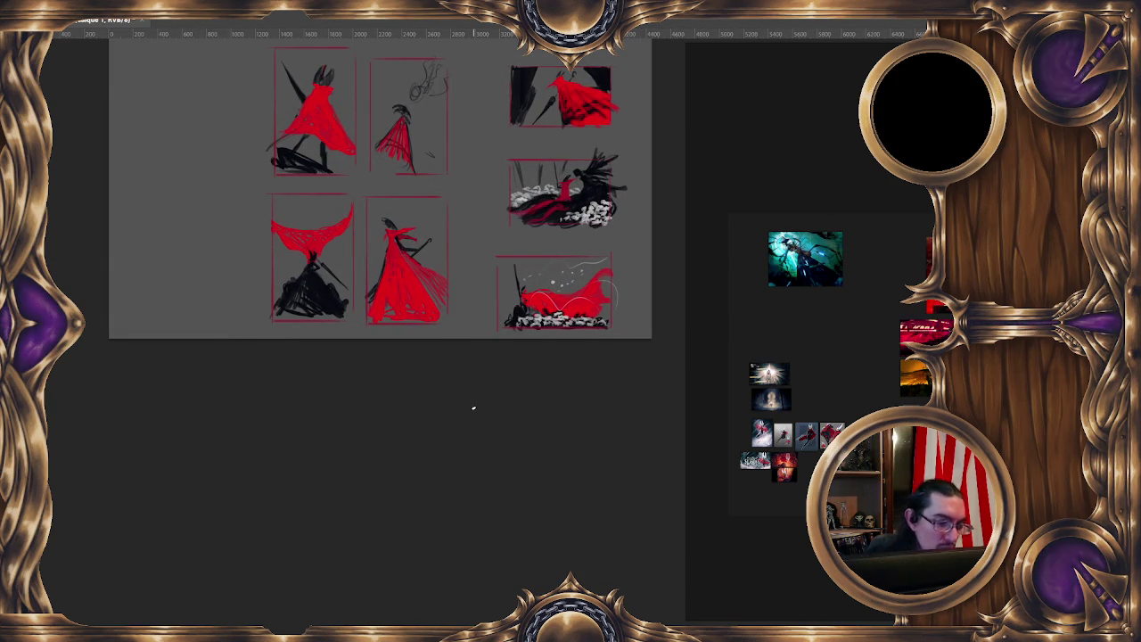
Lasso the lower-right sketch and cut it onto its own layer with Calque par Couper
drag(606, 252, 624, 295)
right_click(553, 281)
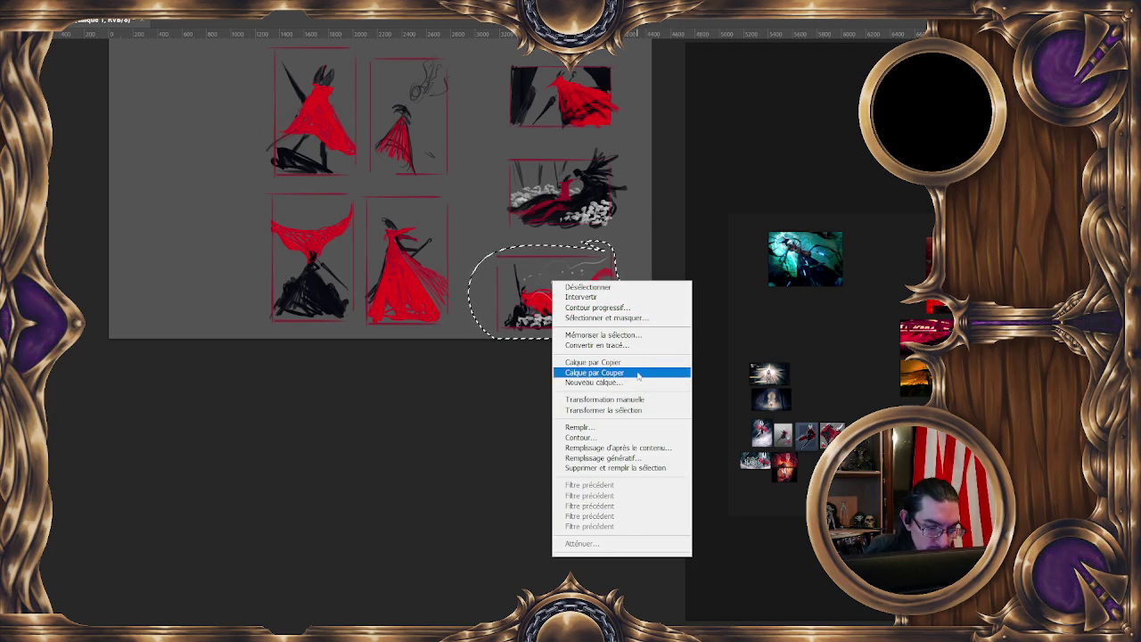
click(615, 372)
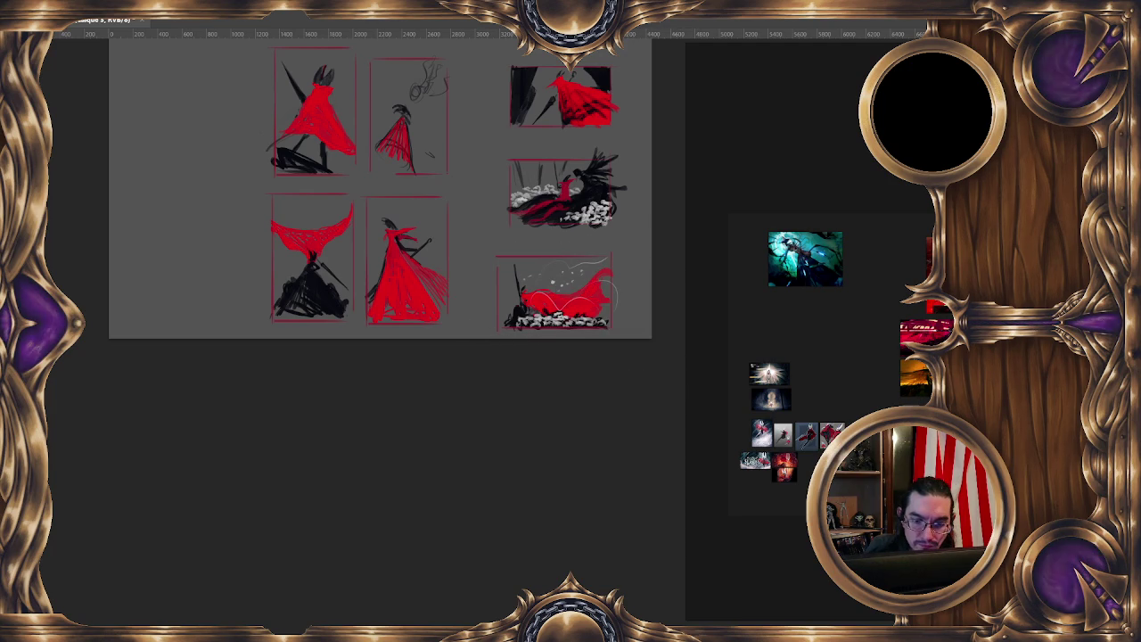
drag(570, 254, 581, 295)
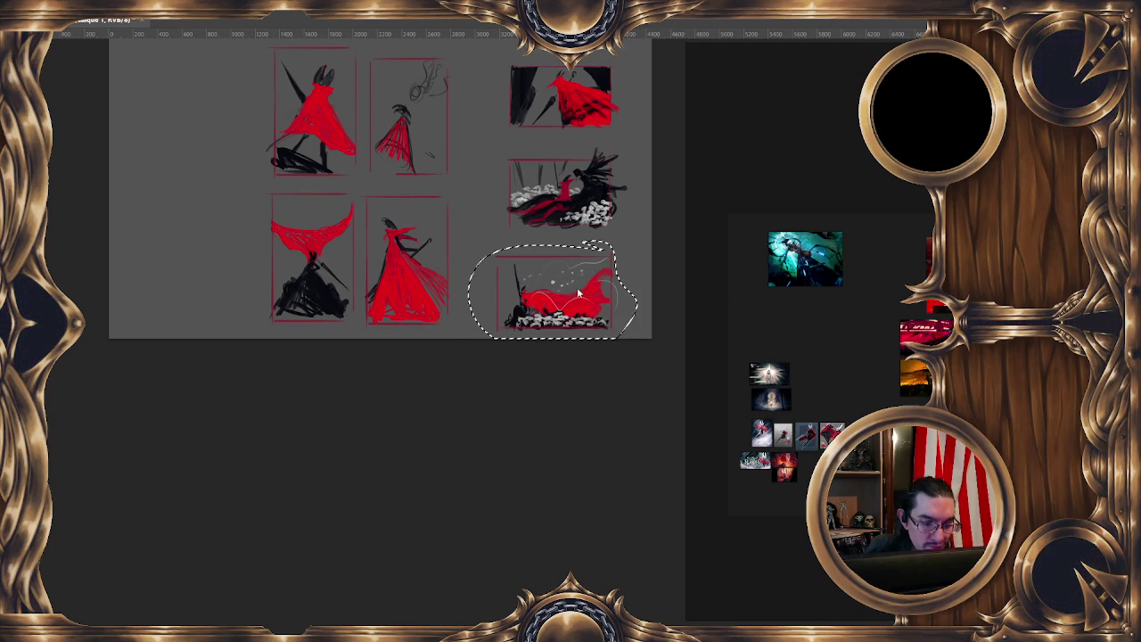
right_click(581, 294)
click(624, 371)
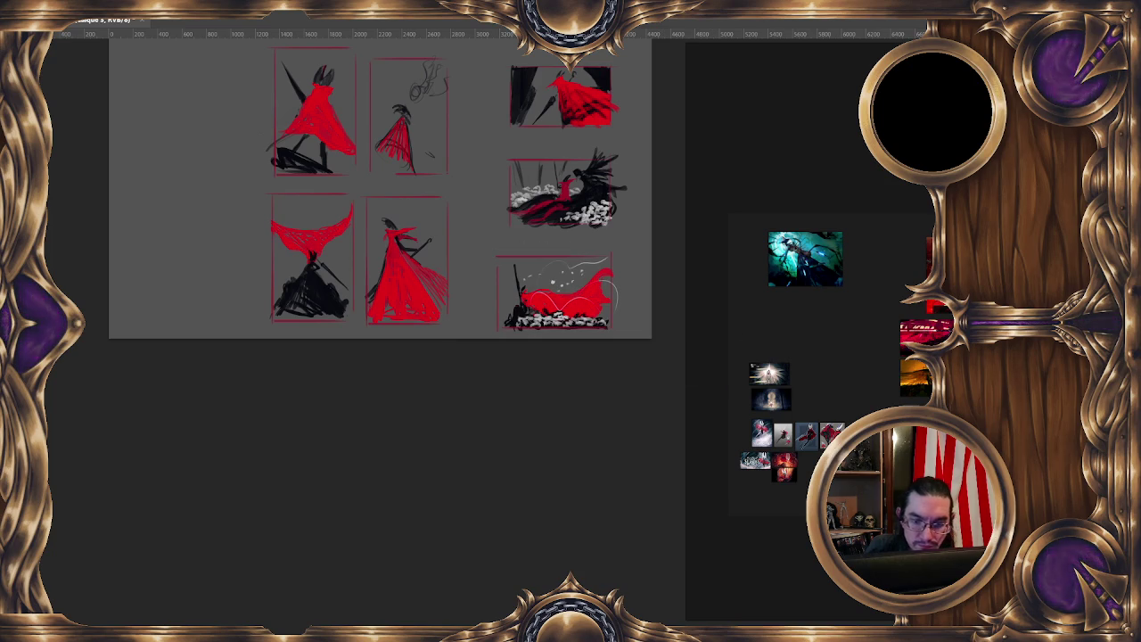
Hide the original layer so only the lower-right sketch remains visible
key(ctrl+comma)
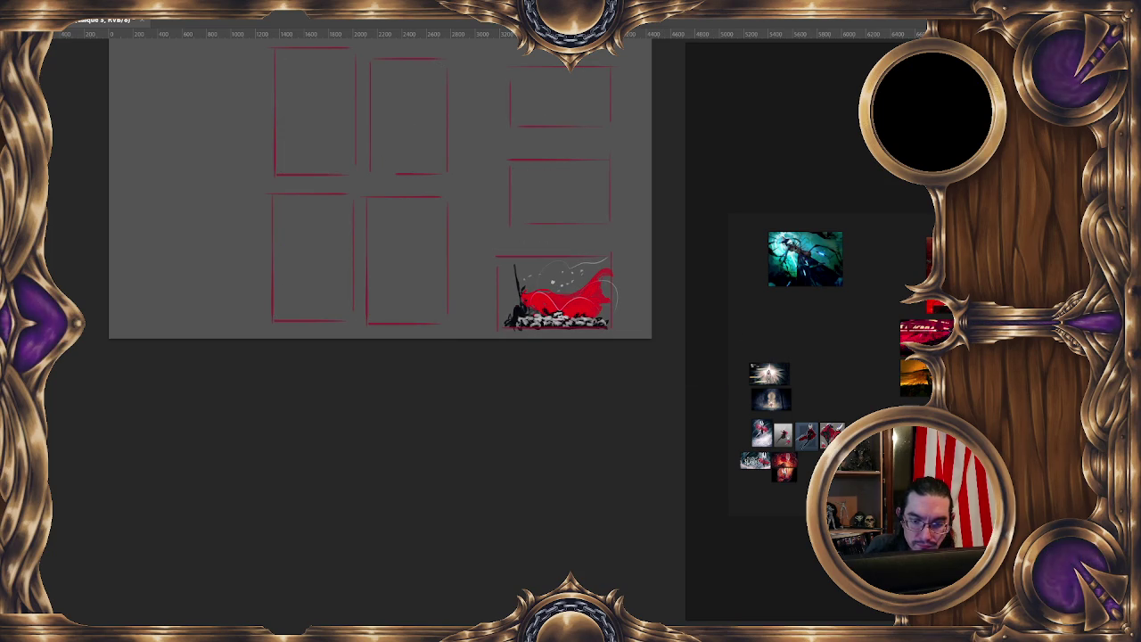
key(ctrl+z)
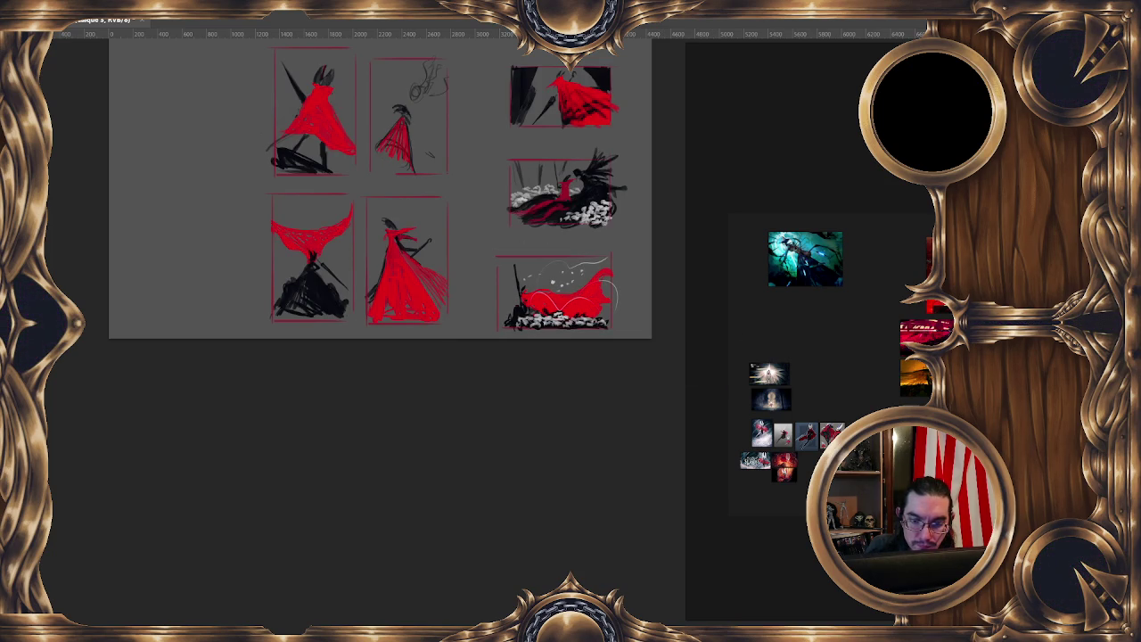
key(ctrl+comma)
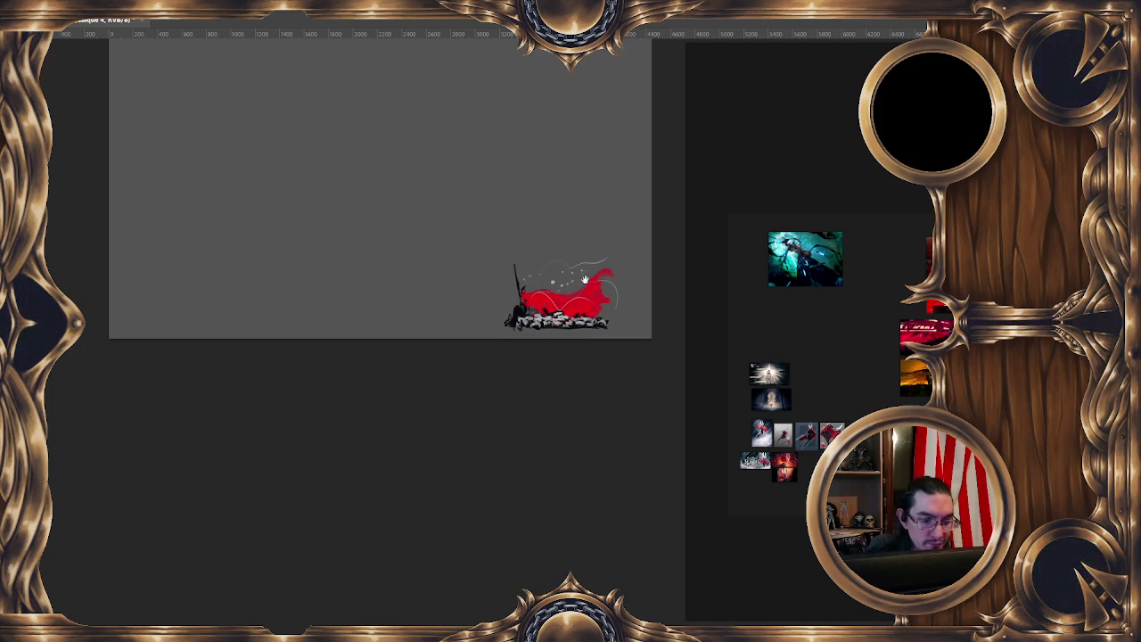
scroll(535, 325, down, 2)
scroll(535, 325, down, 1)
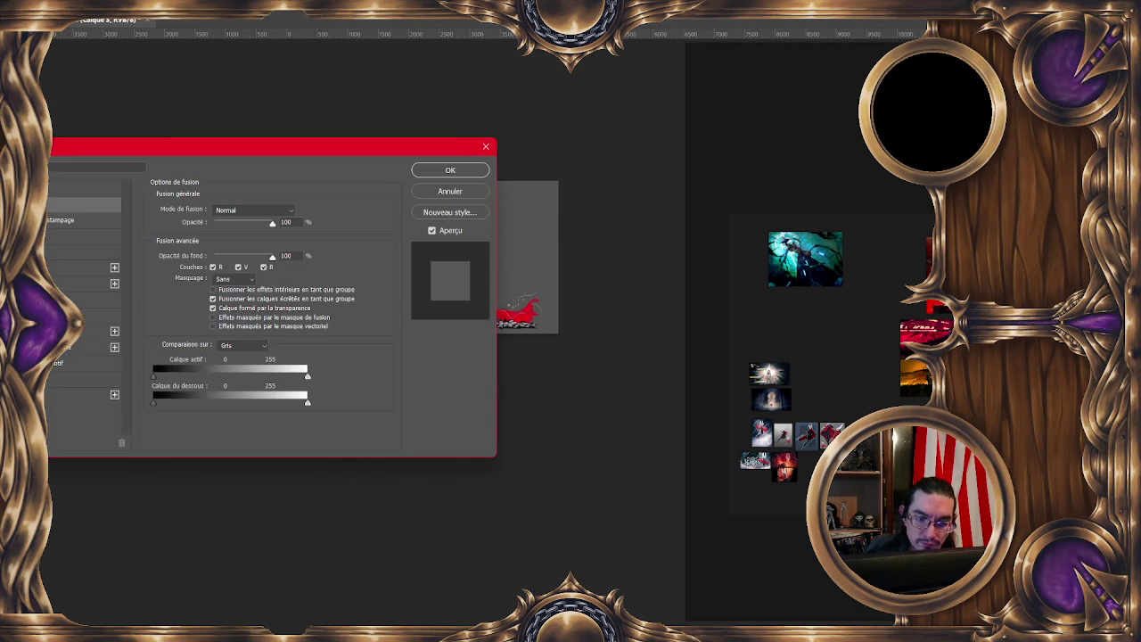
key(Escape)
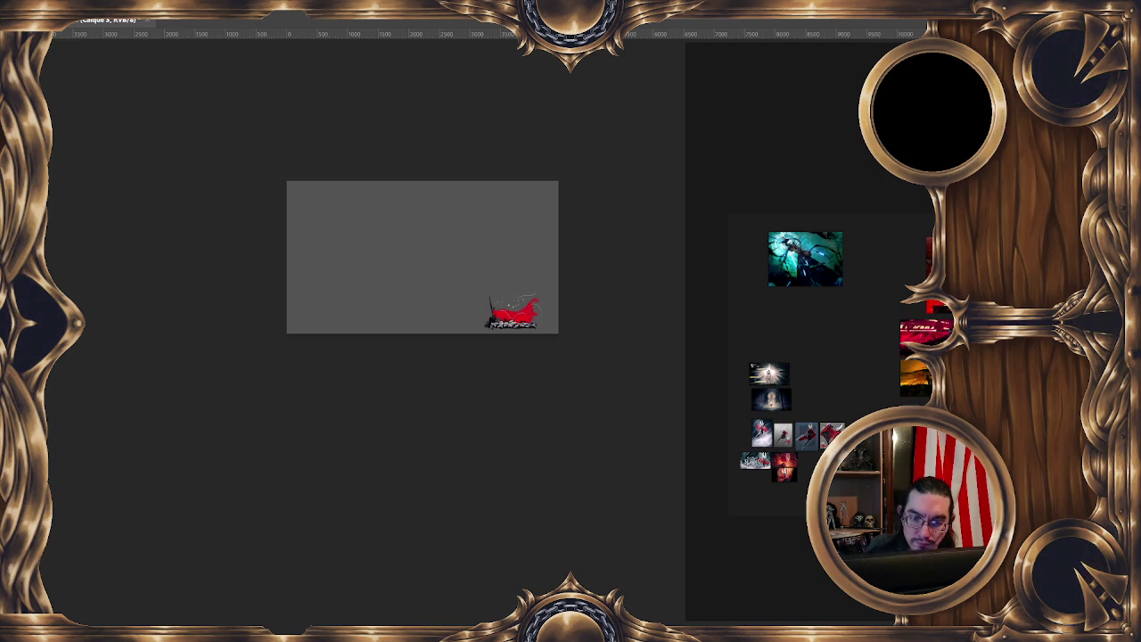
Scale the reclining red-cloaked figure sketch up with Transformation manuelle until it fills the grey canvas
right_click(554, 297)
click(606, 413)
drag(484, 291, 267, 153)
drag(486, 280, 503, 287)
drag(555, 161, 550, 173)
drag(533, 245, 515, 263)
key(Return)
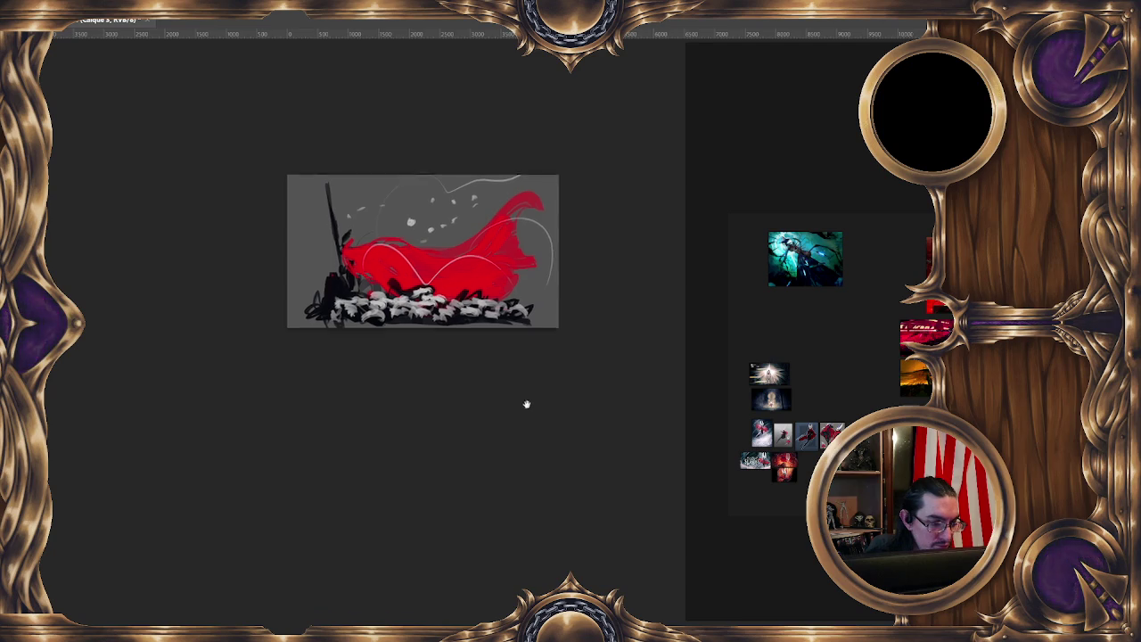
key(c)
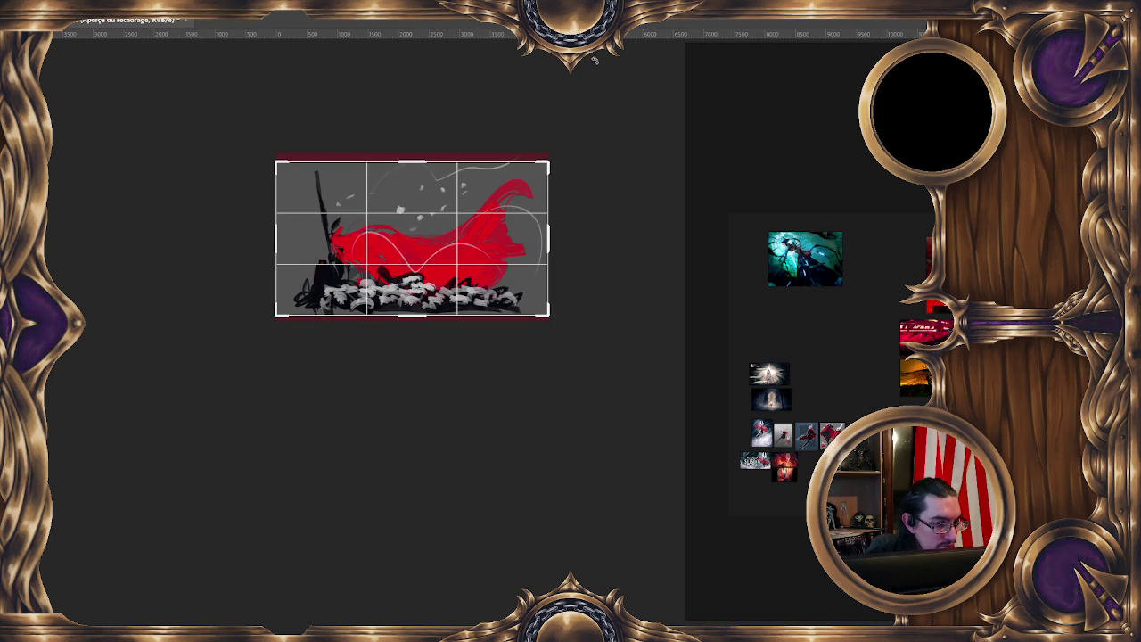
Pull two horizontal and two vertical guides onto the sketch at the thirds lines
drag(430, 34, 431, 205)
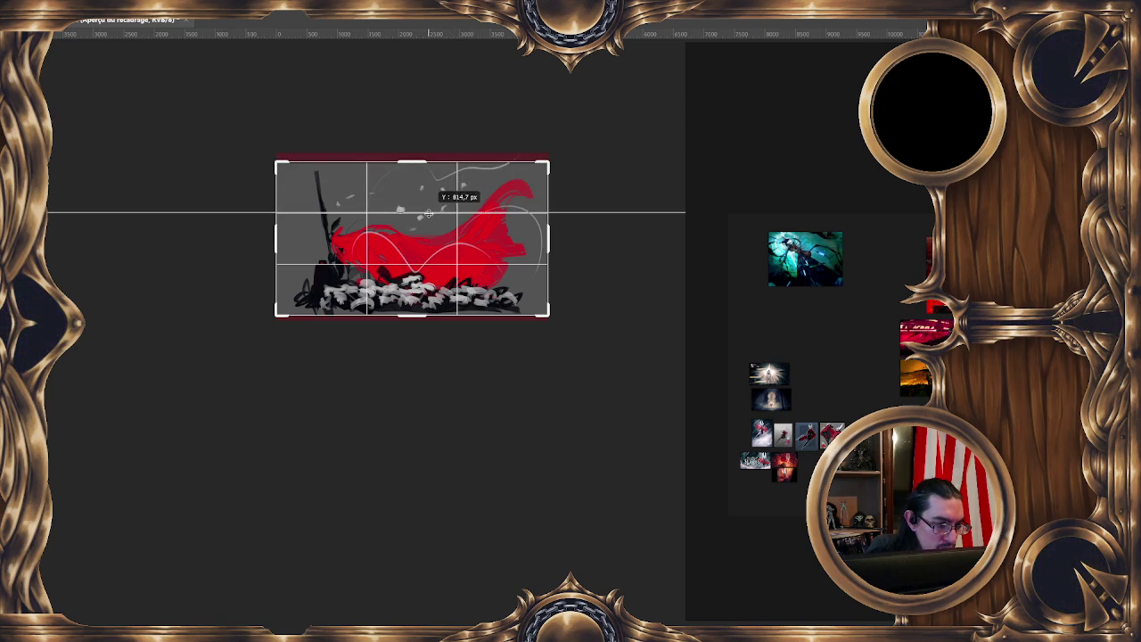
drag(430, 205, 431, 214)
drag(465, 38, 410, 264)
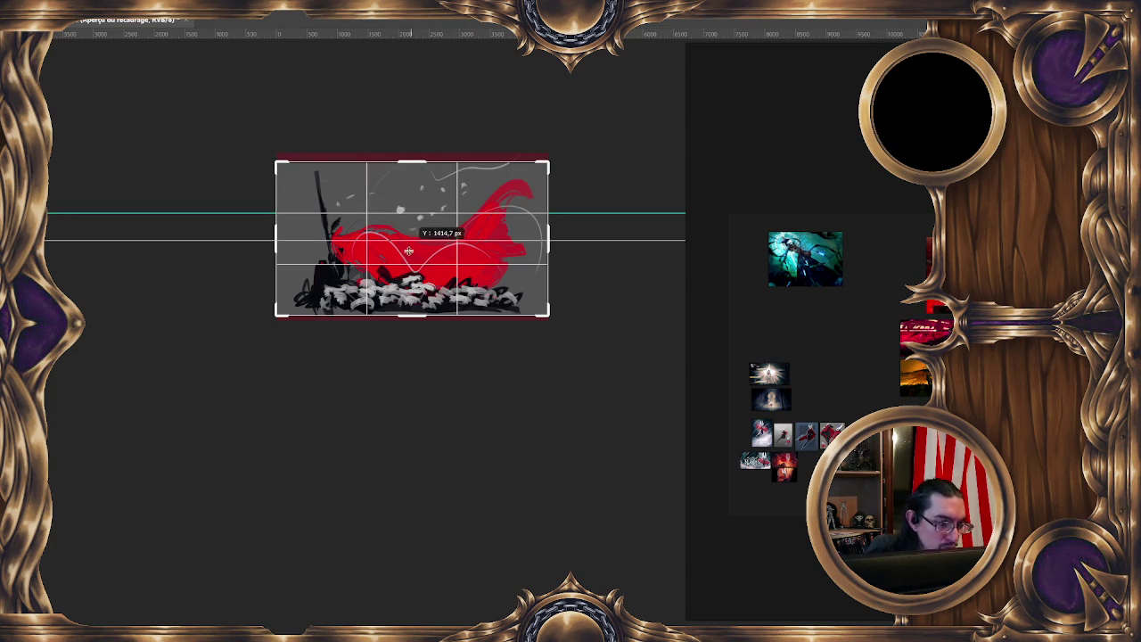
drag(45, 267, 366, 242)
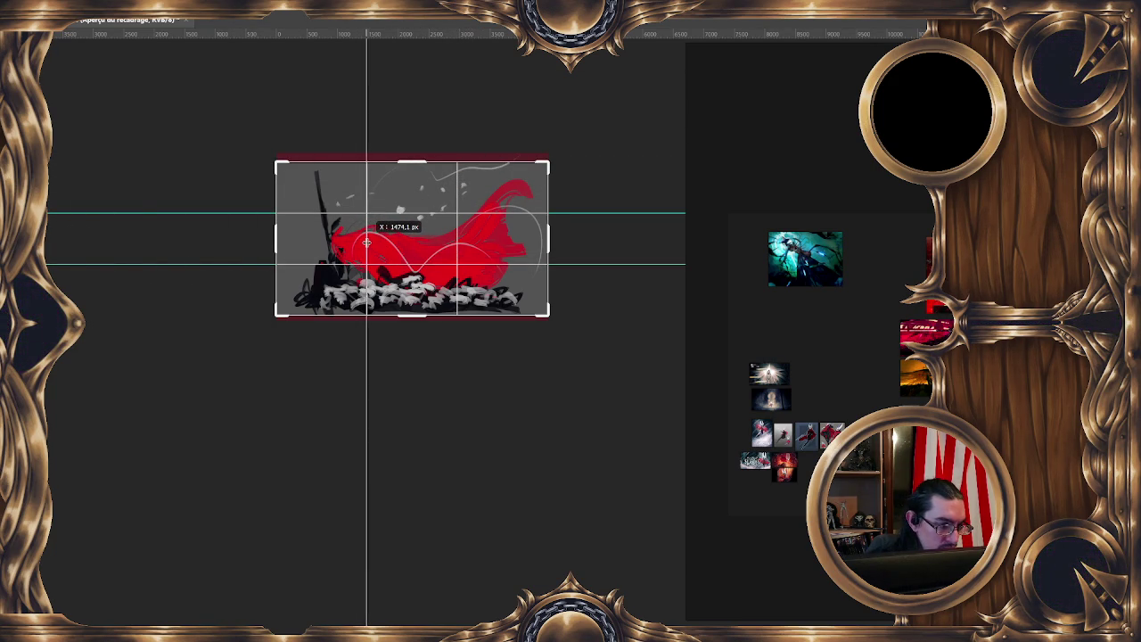
drag(49, 254, 457, 219)
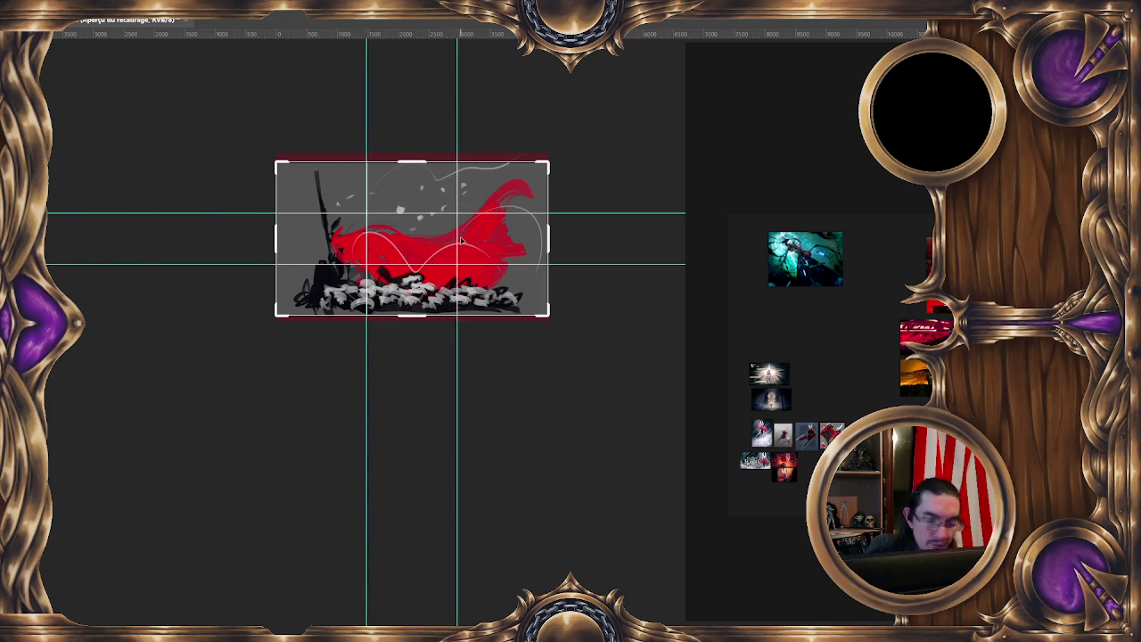
Leave crop mode without cropping and move the lower guide onto the two-thirds line
key(Return)
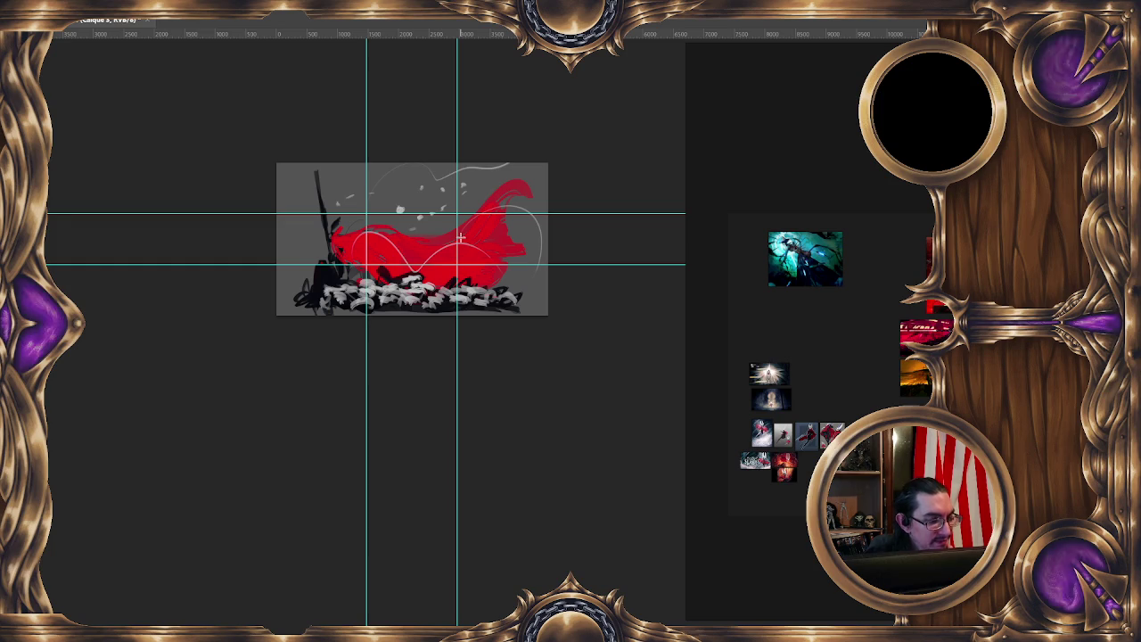
scroll(521, 317, down, 1)
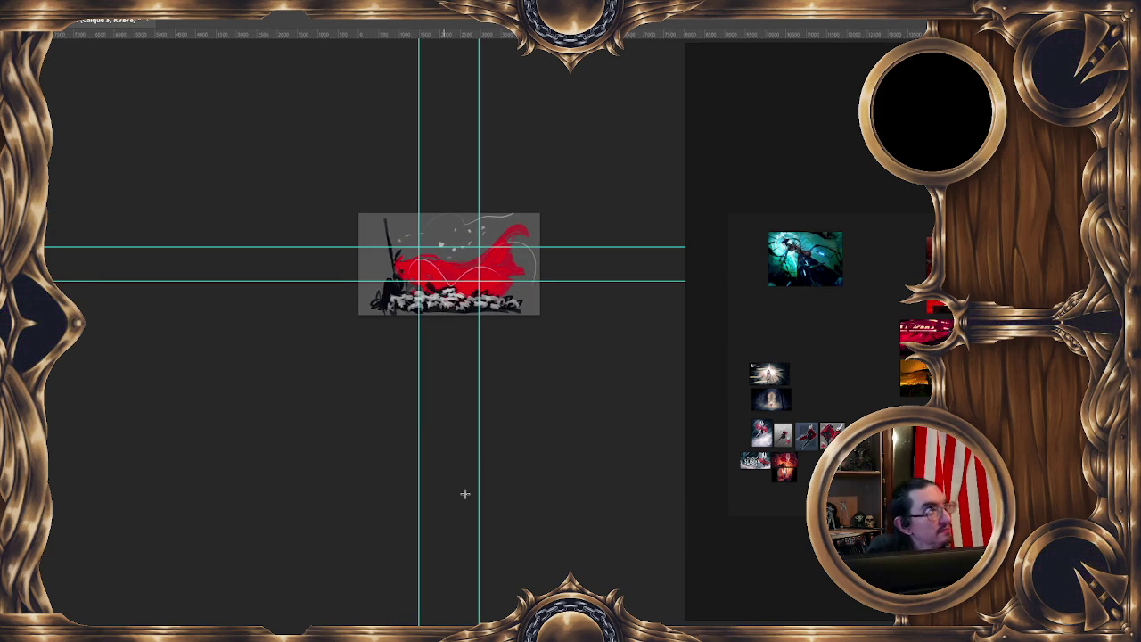
scroll(499, 473, down, 2)
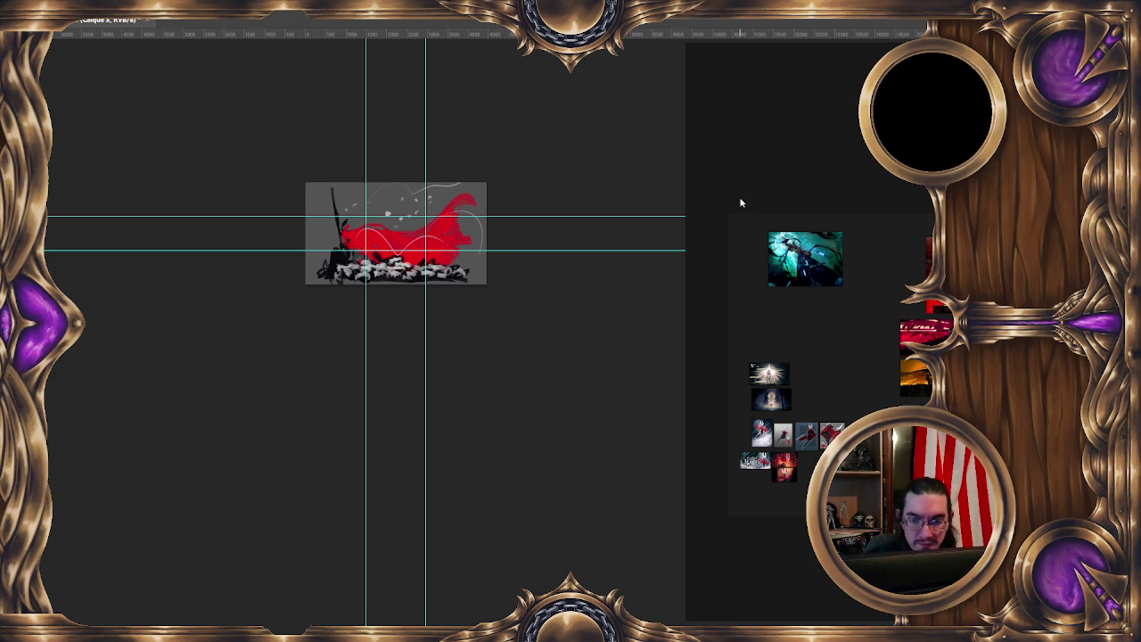
drag(382, 249, 403, 231)
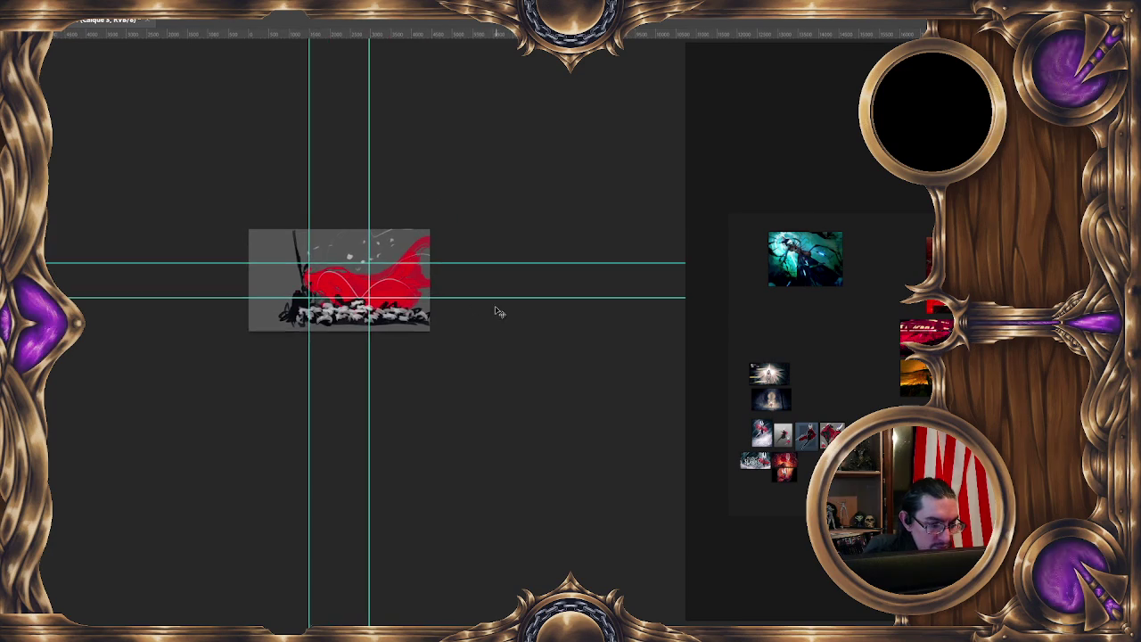
right_click(404, 270)
Rotate the sketch layer 90 degrees into portrait with Free Transform
click(455, 385)
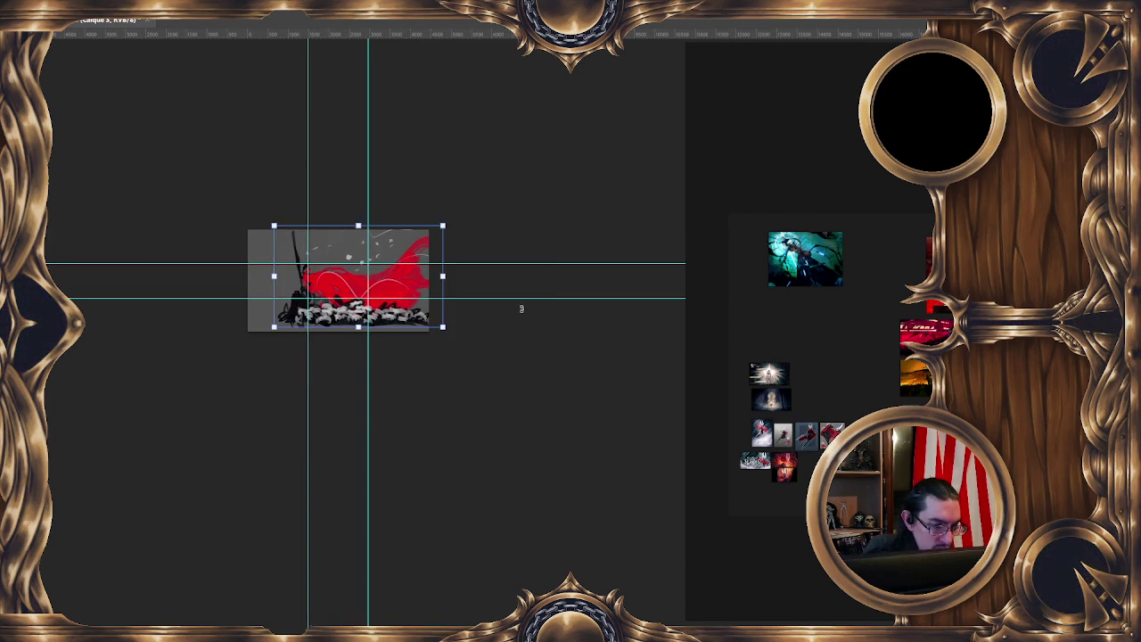
scroll(473, 318, up, 2)
mouse_move(482, 336)
mouse_down()
mouse_move(535, 170)
mouse_move(449, 112)
mouse_up()
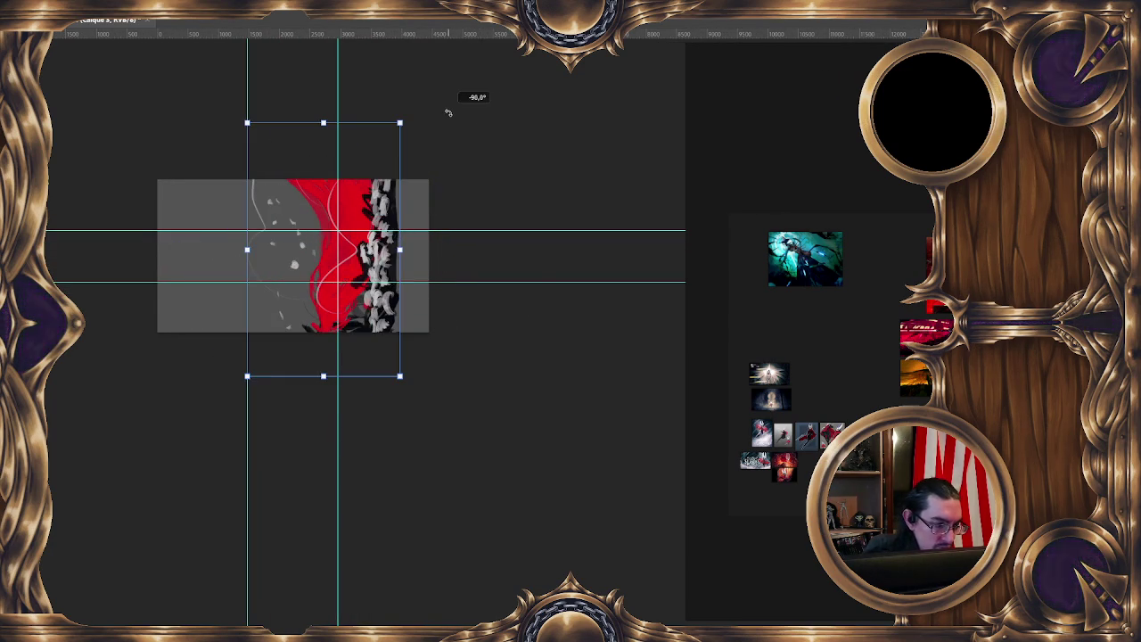
scroll(515, 213, up, 1)
scroll(509, 234, down, 1)
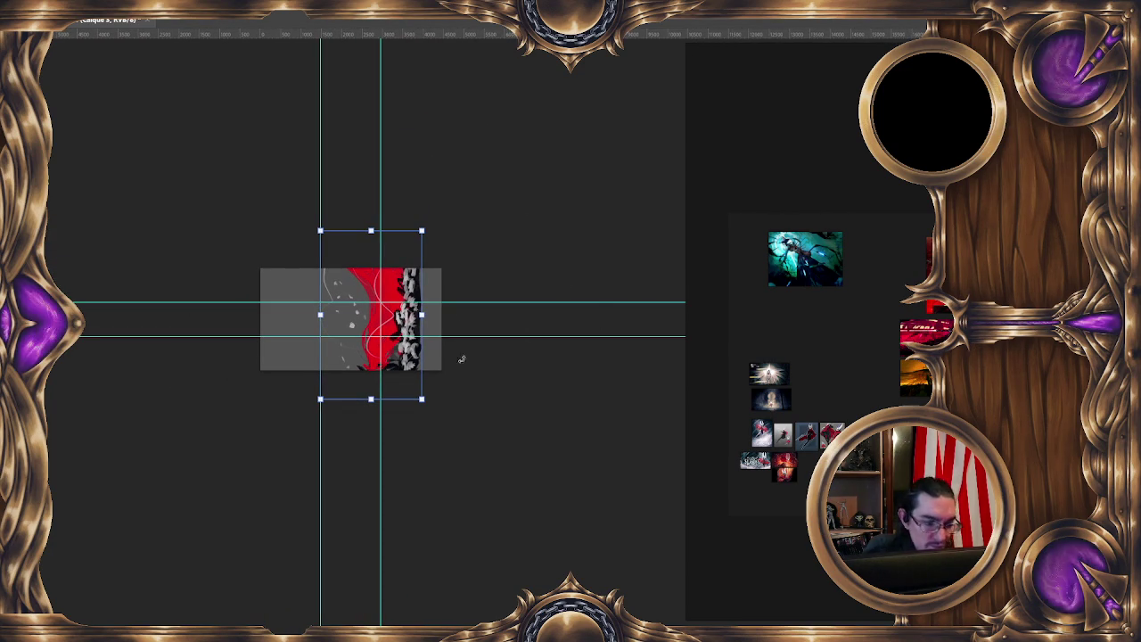
Settle the rubble strip along the bottom edge, commit, and rotate the view upright
drag(399, 365, 413, 332)
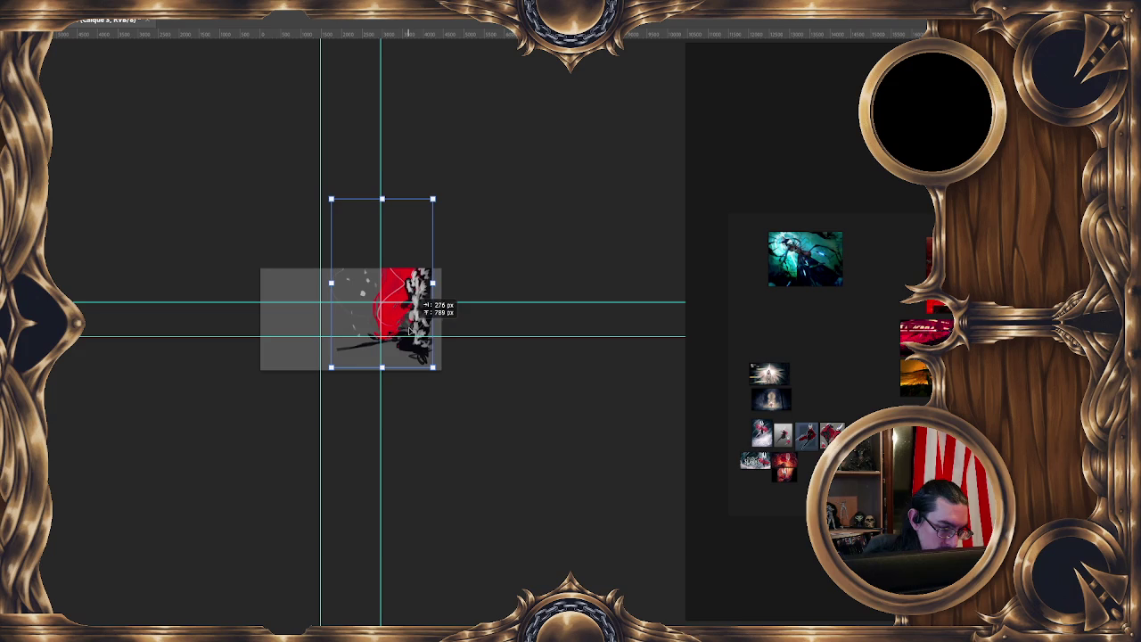
drag(412, 332, 356, 331)
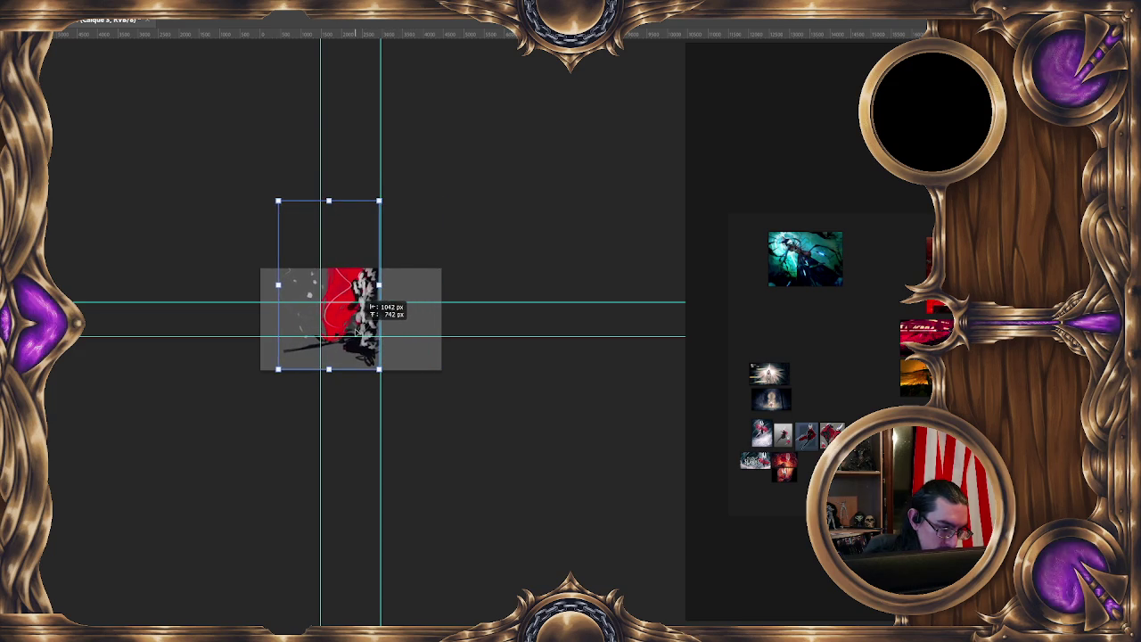
drag(357, 332, 358, 332)
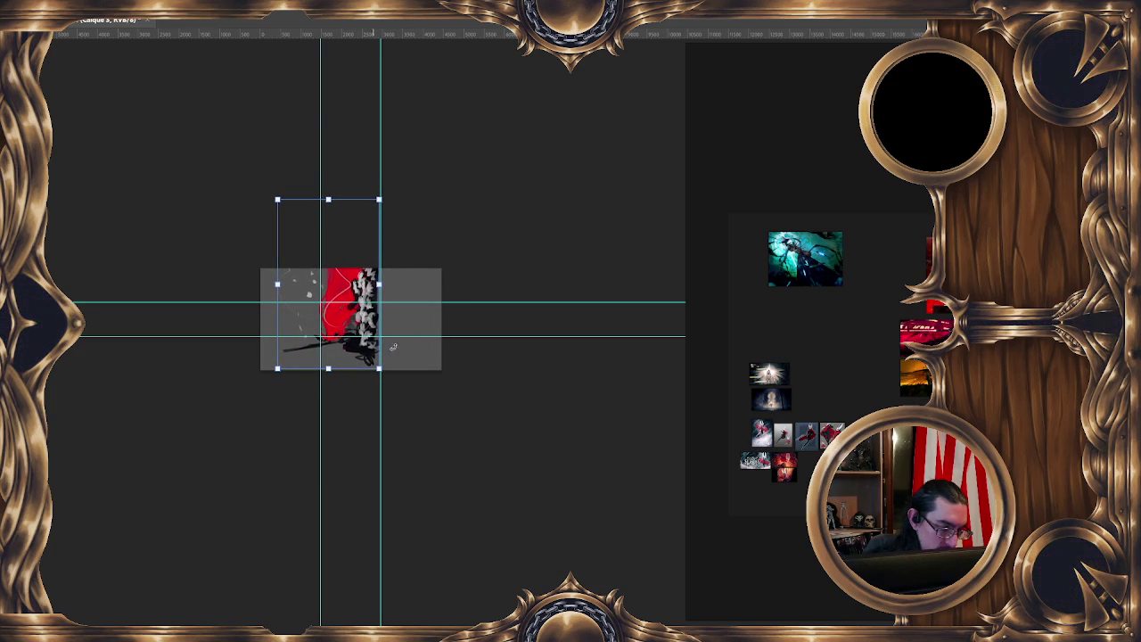
key(Return)
mouse_move(362, 476)
mouse_down()
mouse_move(351, 277)
mouse_move(395, 235)
mouse_move(402, 255)
mouse_up()
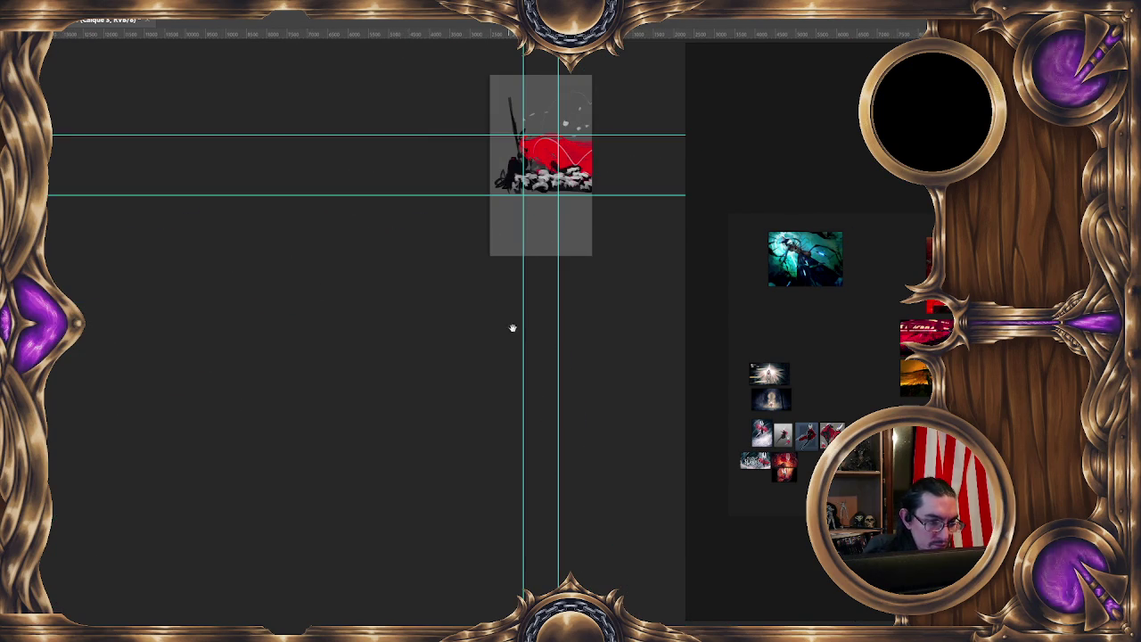
Rescale the figure and red cloak layer with Free Transform so it rests on the rubble
right_click(414, 183)
click(496, 303)
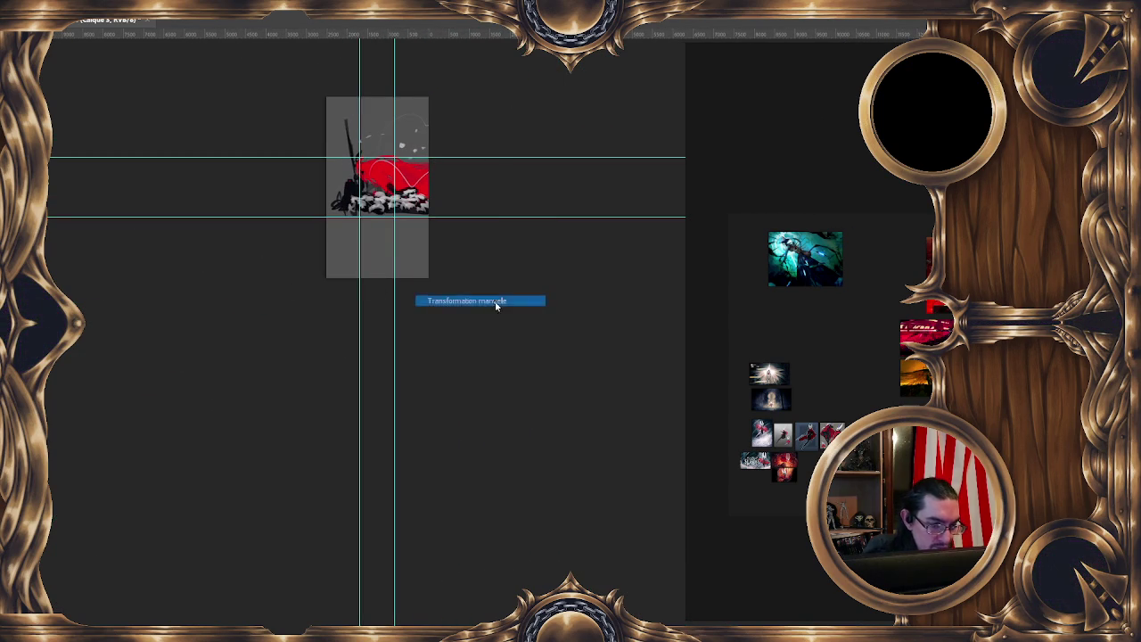
mouse_move(497, 215)
mouse_down()
mouse_move(580, 298)
mouse_move(575, 274)
mouse_move(510, 256)
mouse_move(512, 290)
mouse_up()
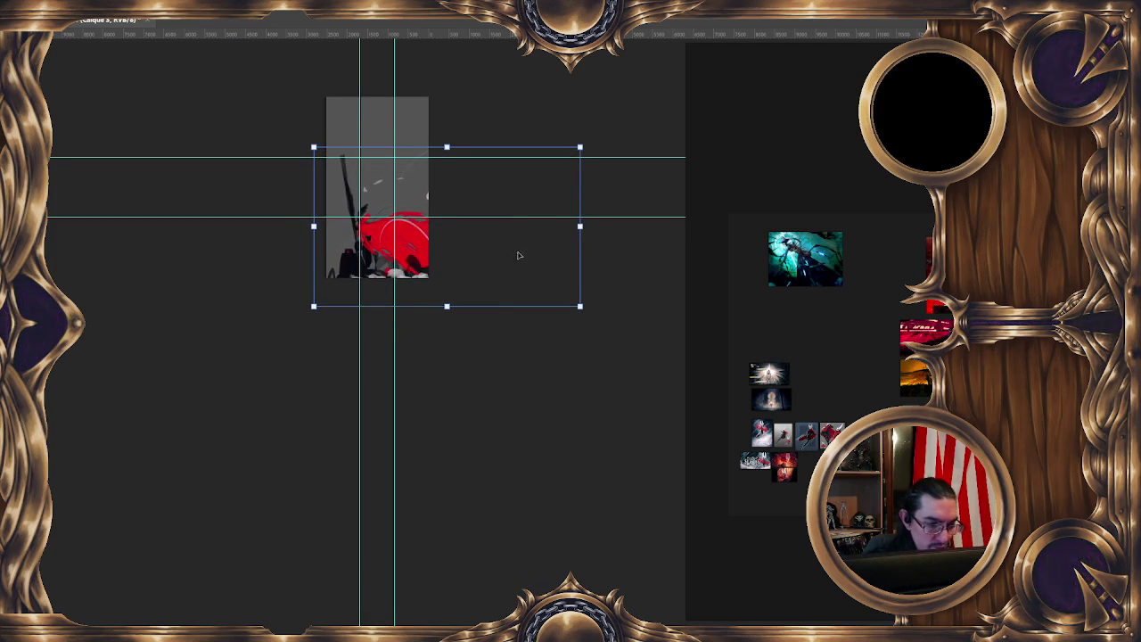
mouse_move(580, 307)
mouse_down()
mouse_move(525, 270)
mouse_move(484, 267)
mouse_up()
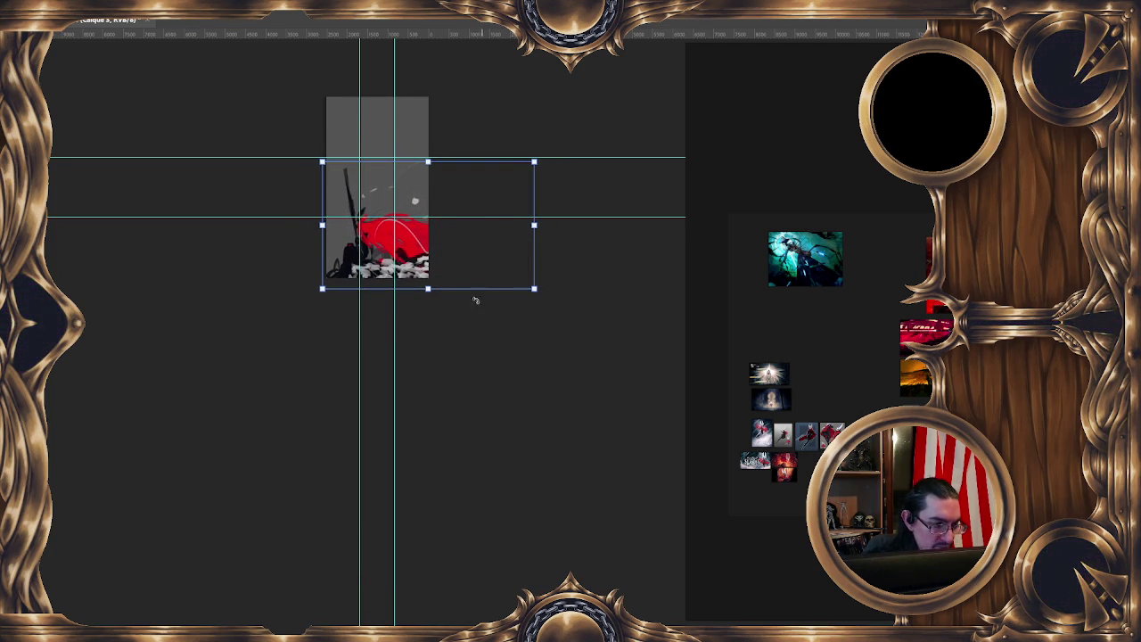
key(Return)
Hide the guides and enlarge the teal hooded-figure reference on the board
scroll(410, 610, down, 1)
key(ctrl+h)
key(ctrl+h)
key(ctrl+h)
key(ctrl+h)
key(ctrl+h)
key(ctrl+h)
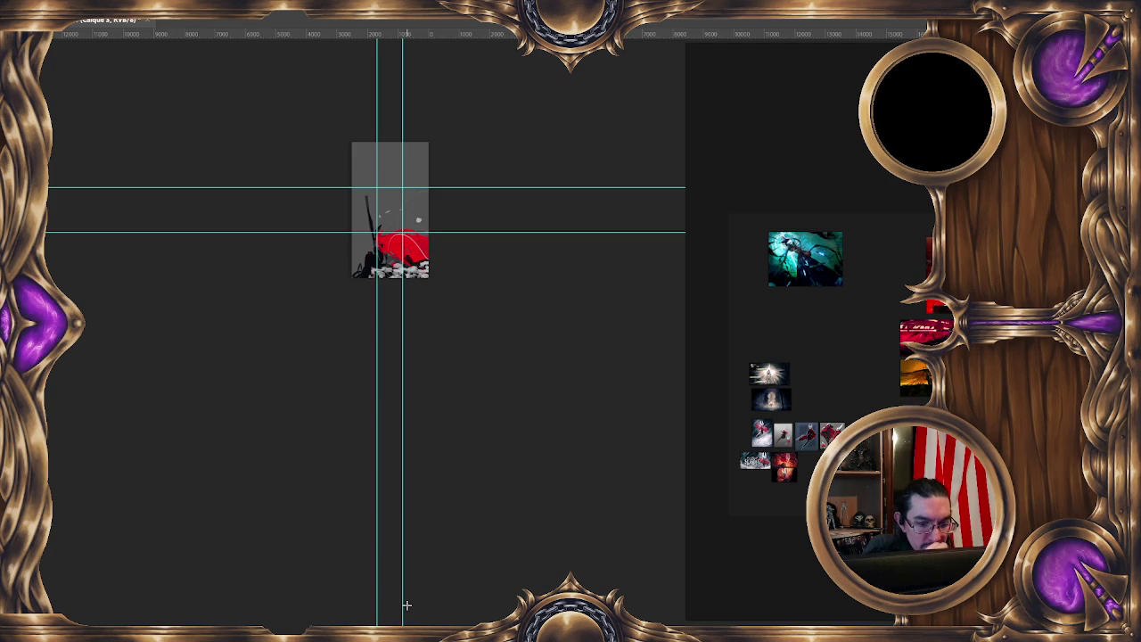
double_click(809, 274)
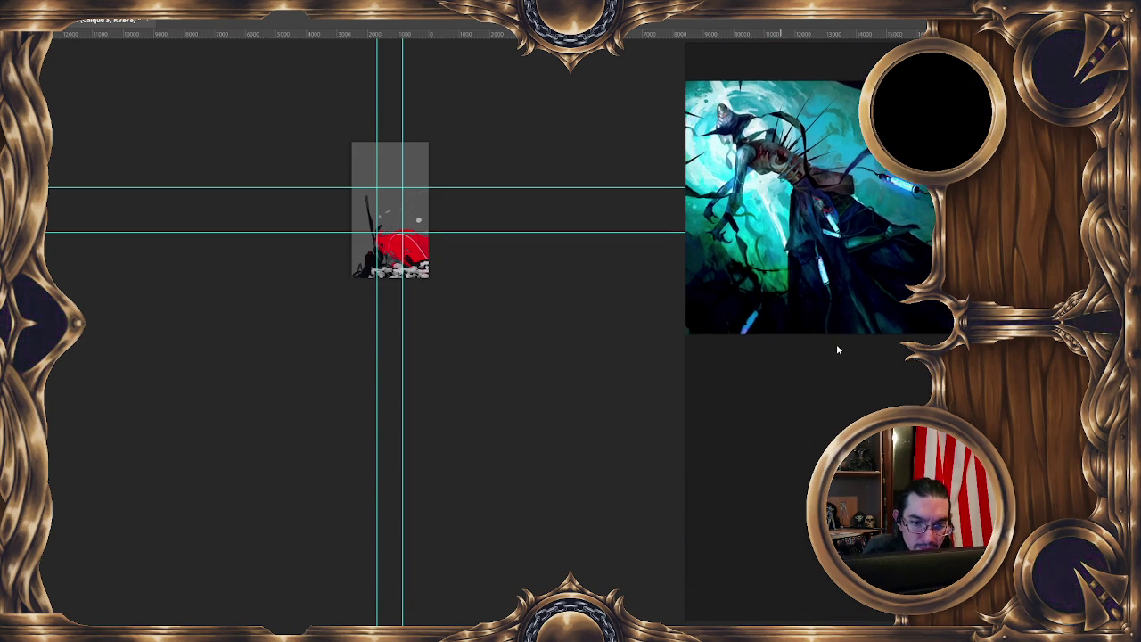
scroll(836, 350, down, 5)
drag(810, 364, 825, 157)
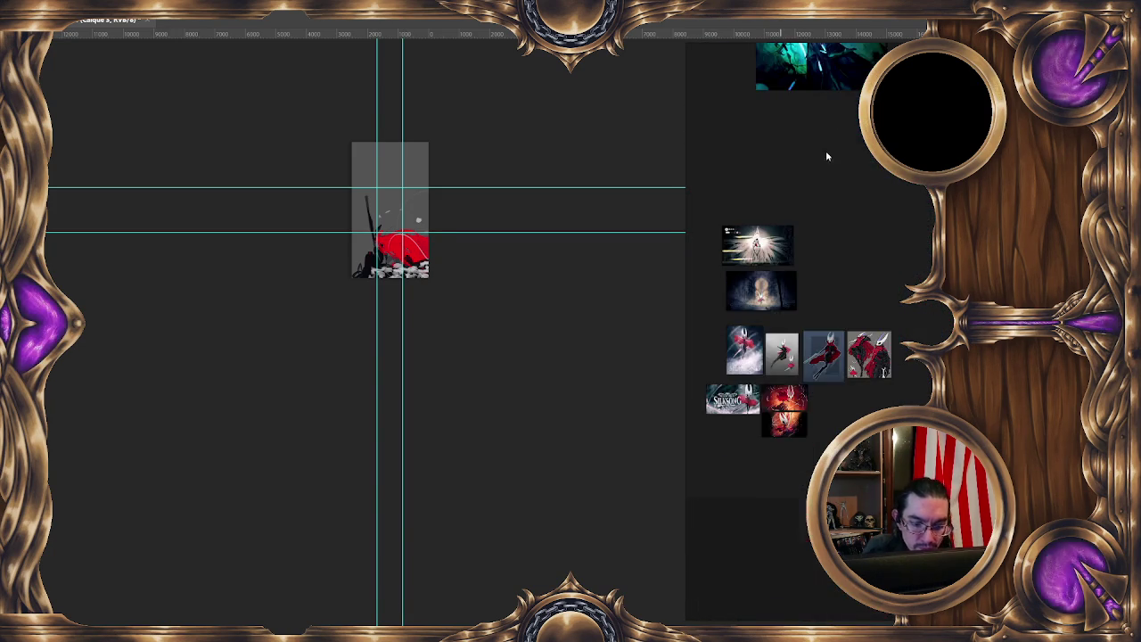
Bring the reference thumbnail cluster into view beside the portrait canvas
scroll(765, 270, up, 5)
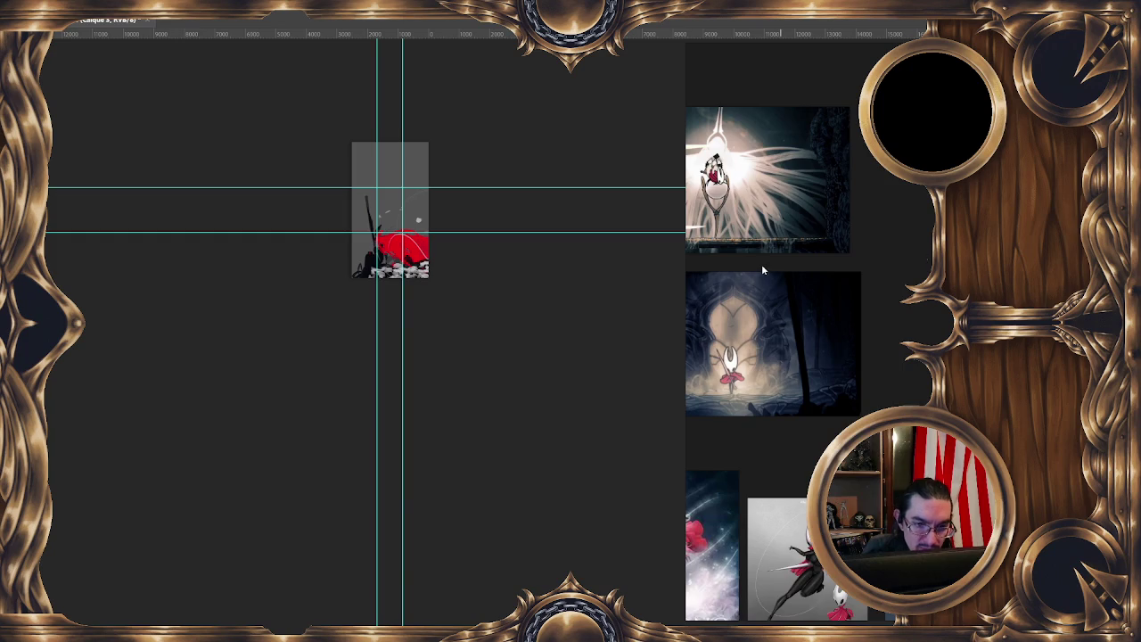
scroll(761, 265, down, 5)
drag(761, 266, 747, 105)
drag(857, 321, 855, 320)
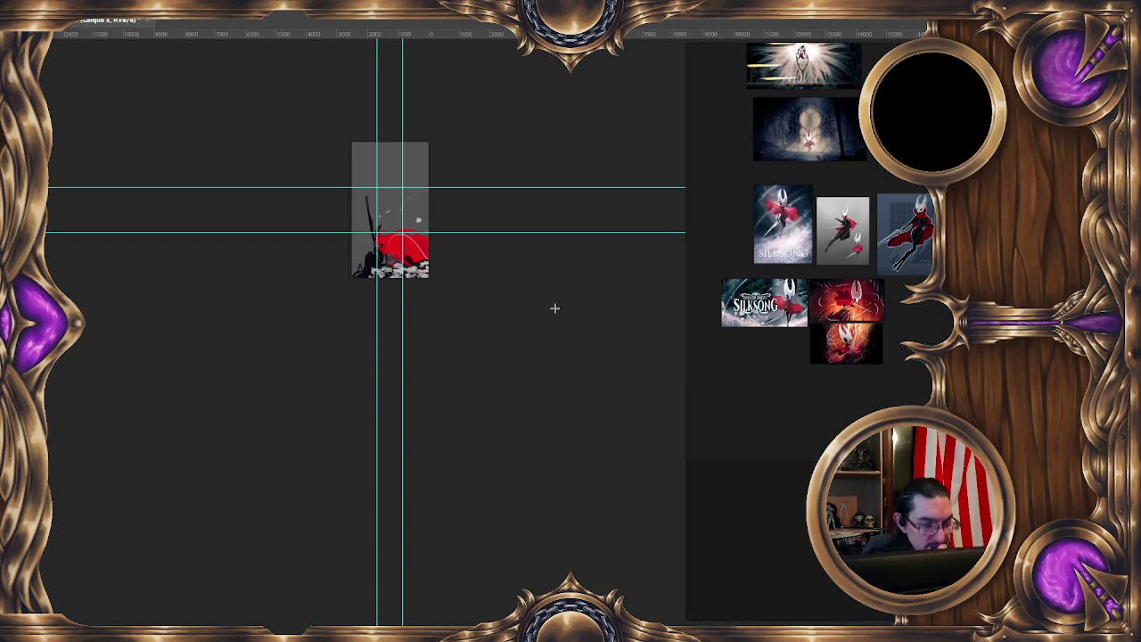
Hide the guide lines, check the brush size, and lasso the upper area around the red cloak
key(ctrl+semicolon)
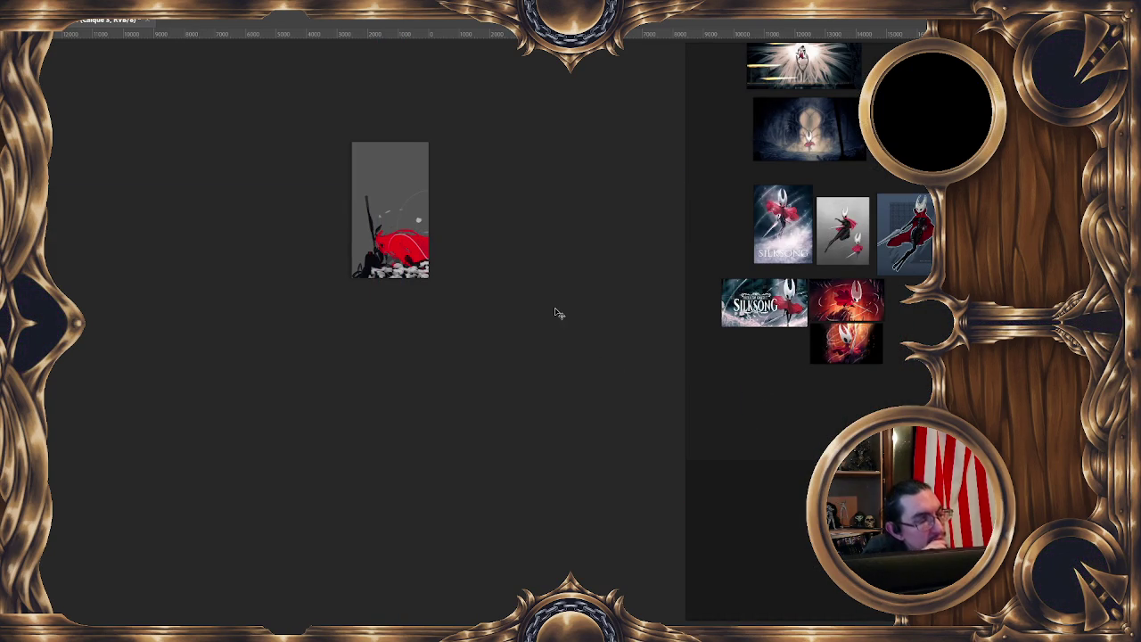
scroll(559, 313, down, 1)
scroll(554, 309, up, 1)
scroll(555, 308, up, 1)
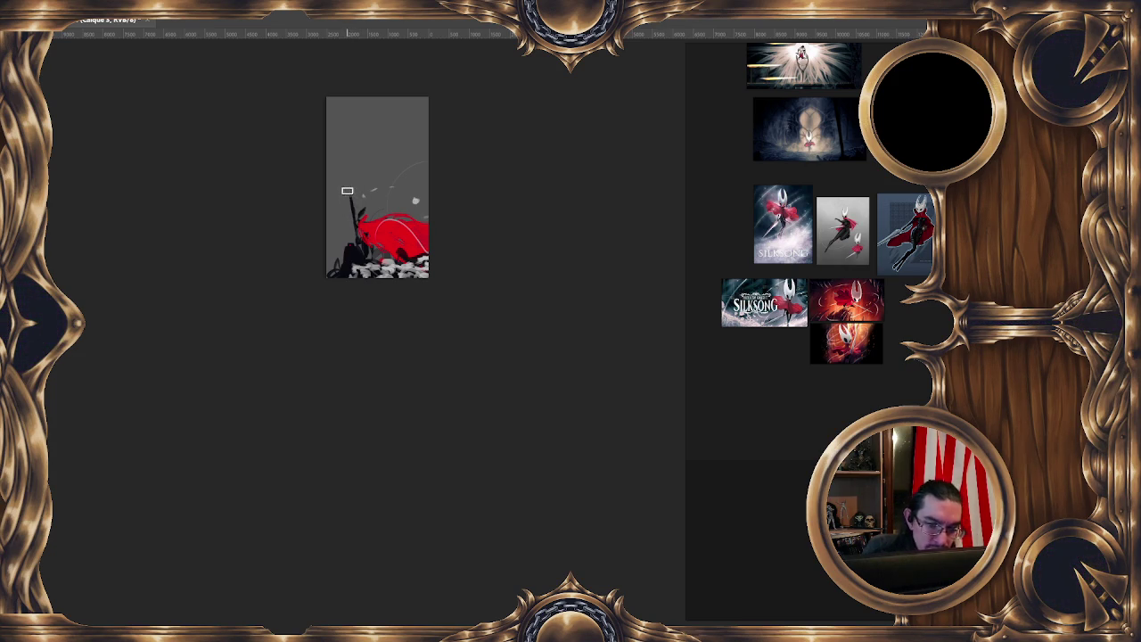
alt+right_click(358, 182)
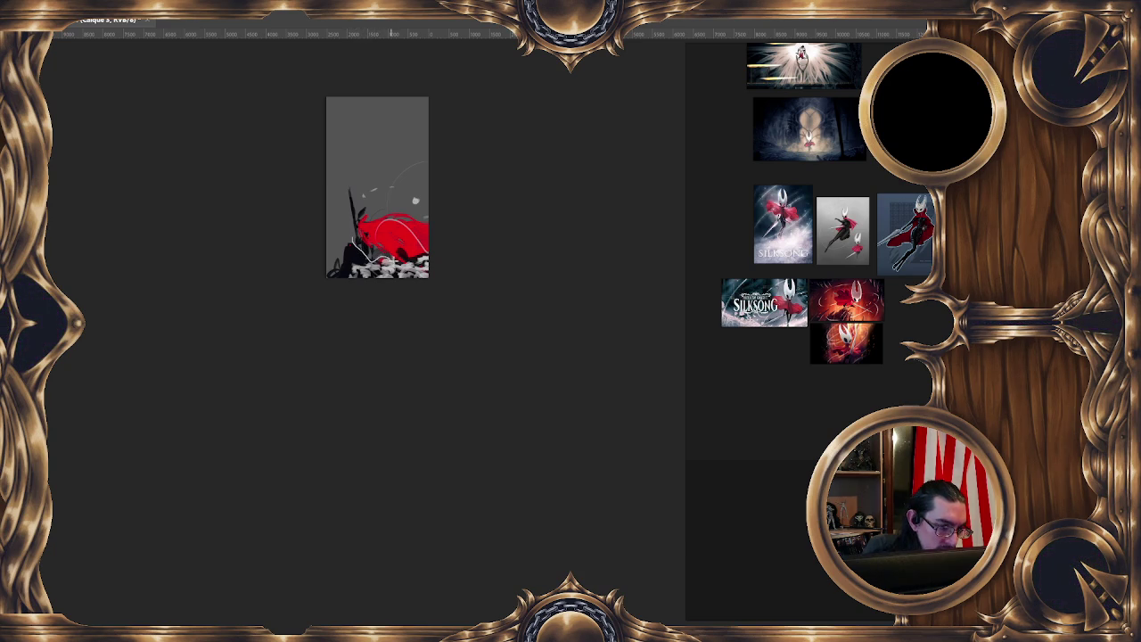
drag(397, 261, 327, 221)
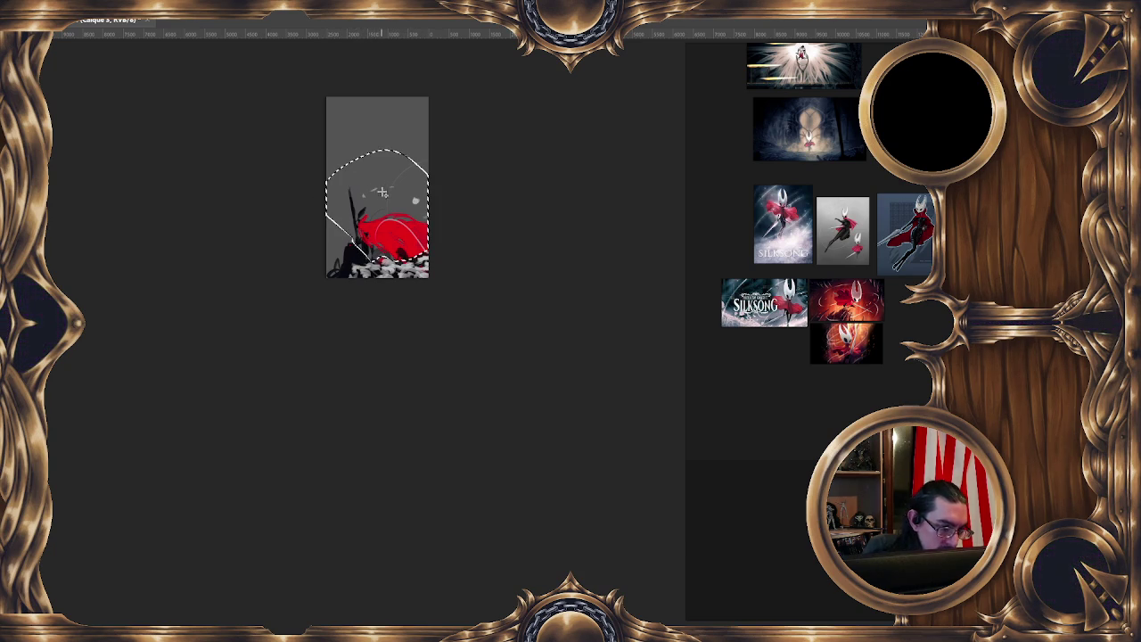
Cut the lassoed cloak area onto a new layer with Layer via Cut
right_click(382, 192)
click(430, 290)
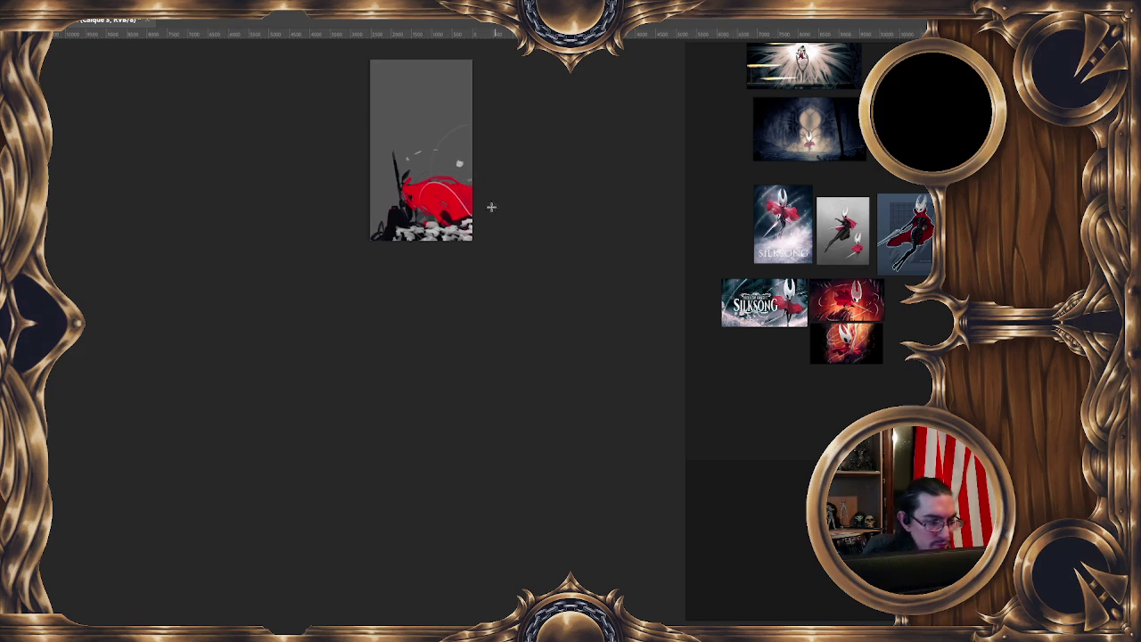
scroll(357, 213, up, 3)
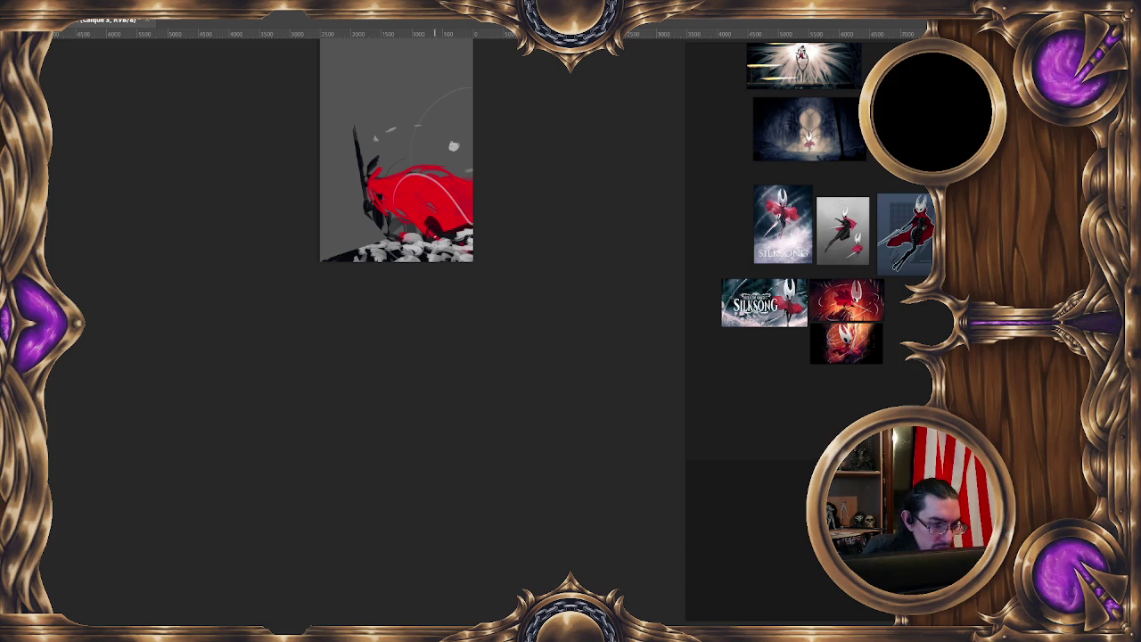
Open and exit Free Transform on the cloak layer, then paint a dark lower-left stroke
right_click(437, 235)
click(485, 351)
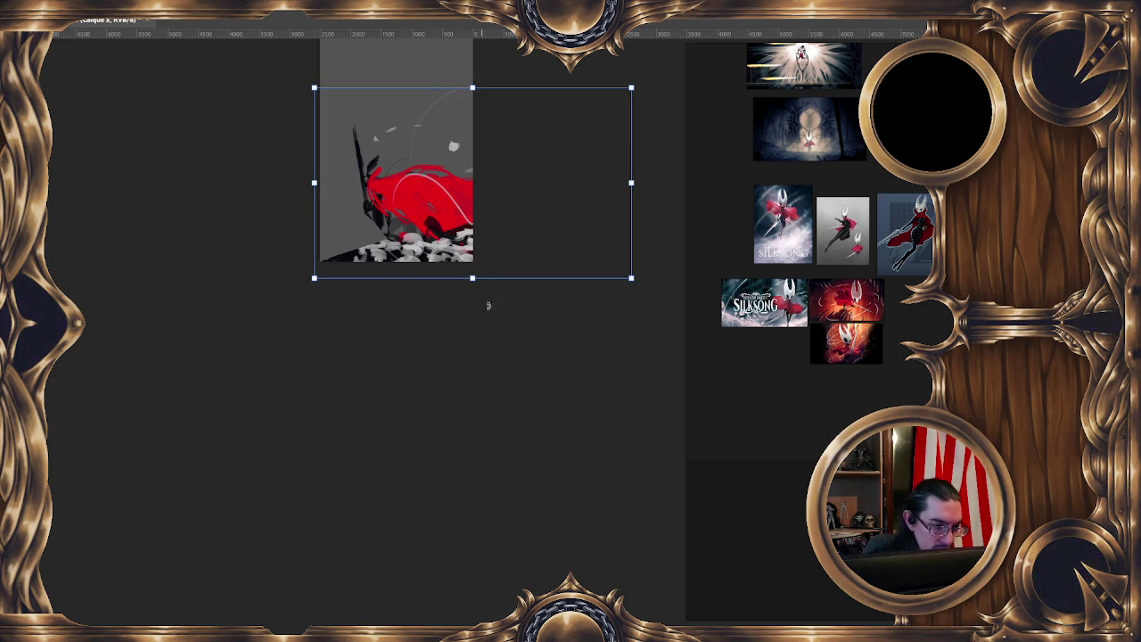
key(Return)
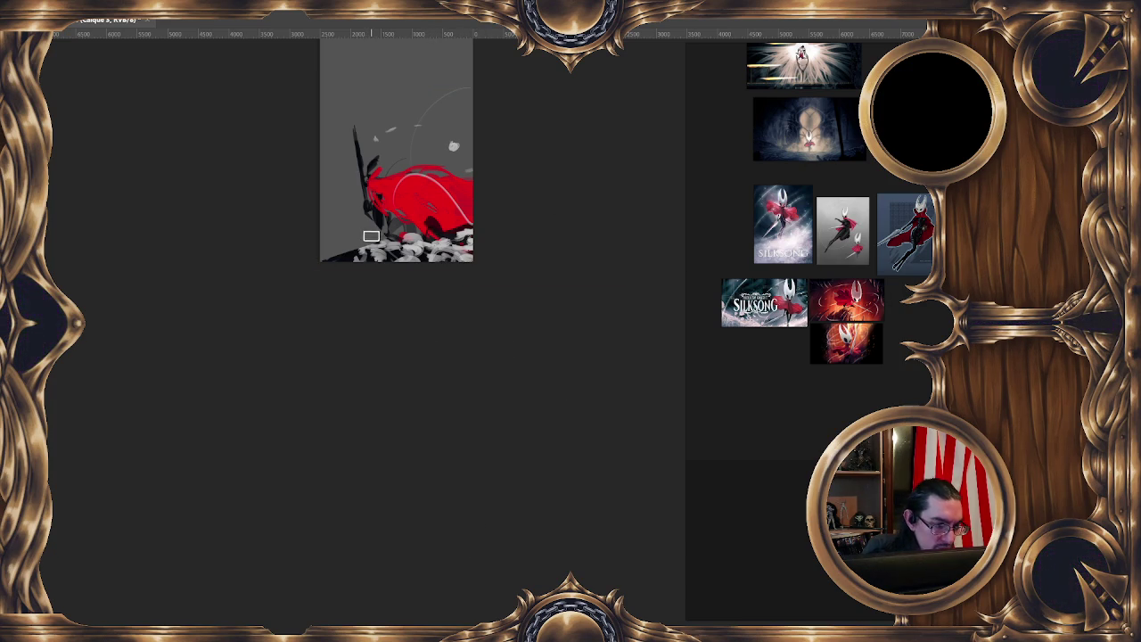
drag(349, 250, 340, 252)
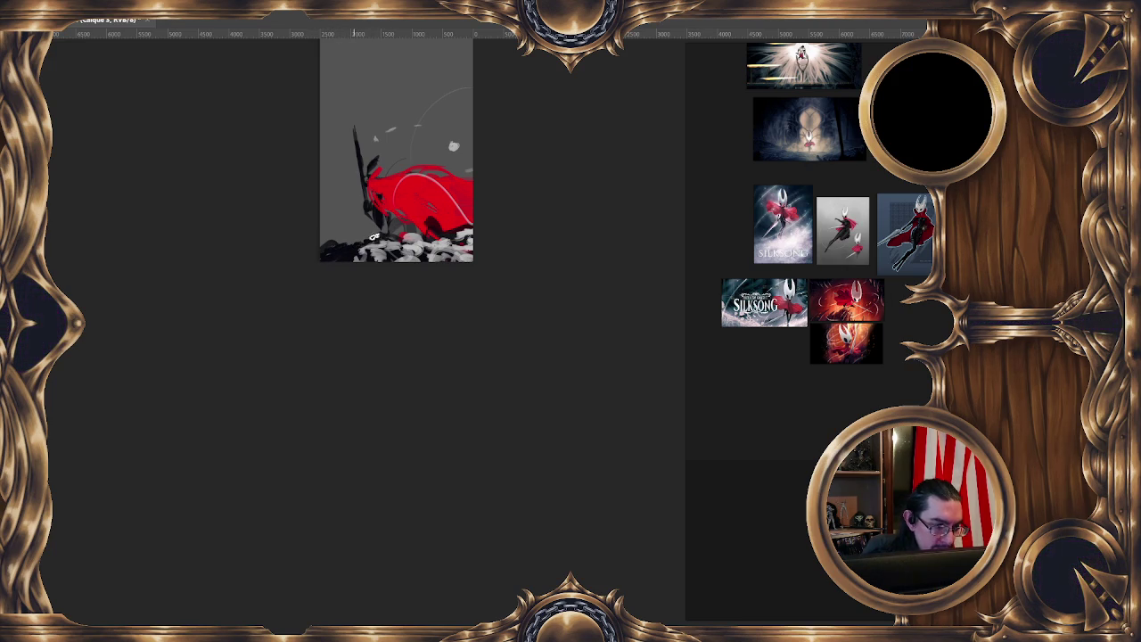
drag(438, 233, 475, 222)
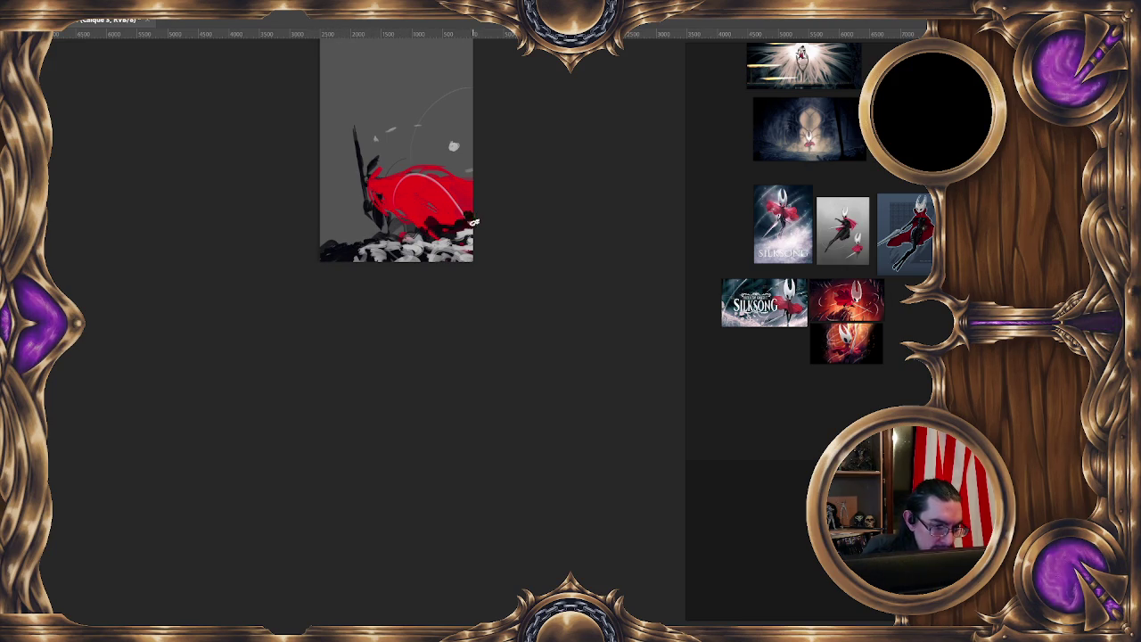
right_click(425, 242)
click(390, 241)
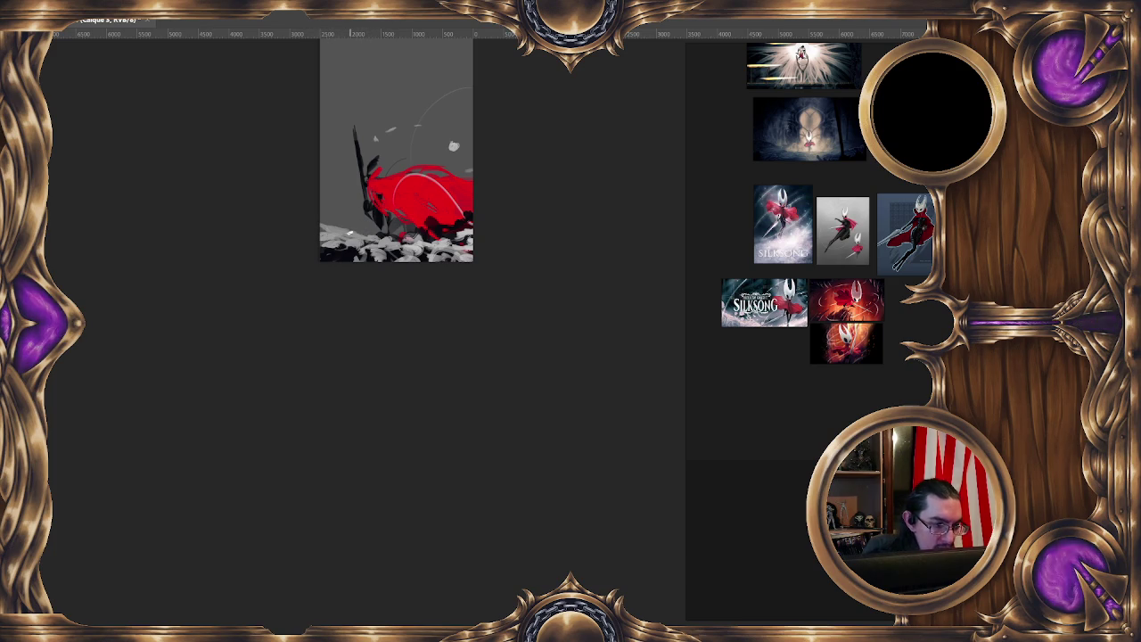
mouse_move(392, 254)
mouse_down()
mouse_move(459, 251)
mouse_move(471, 211)
mouse_up()
key(minus)
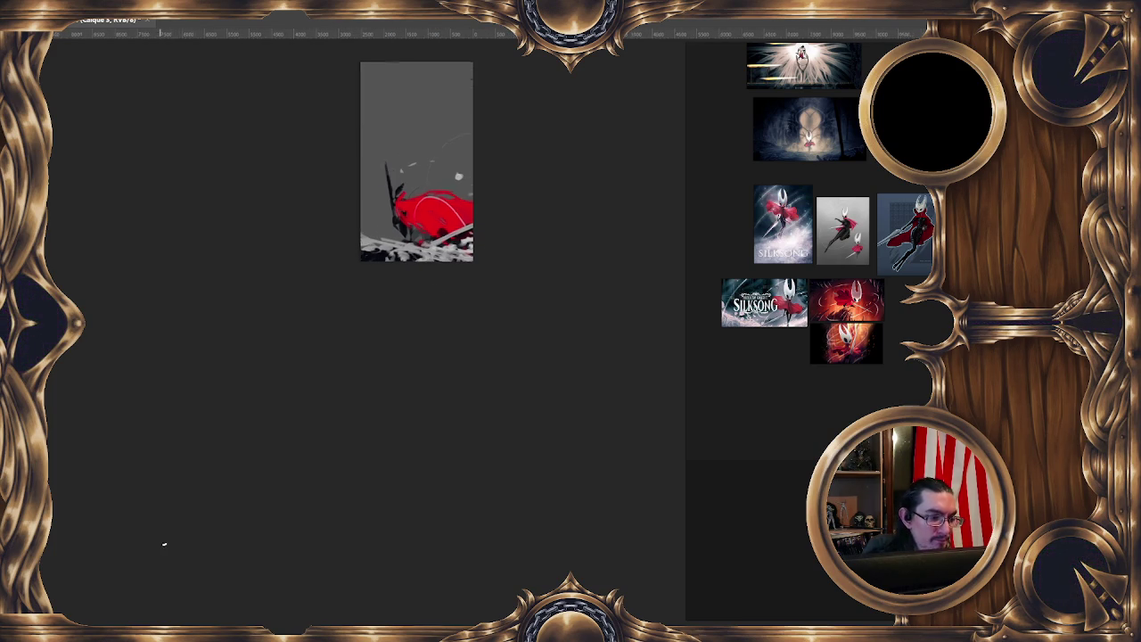
key(minus)
key(plus)
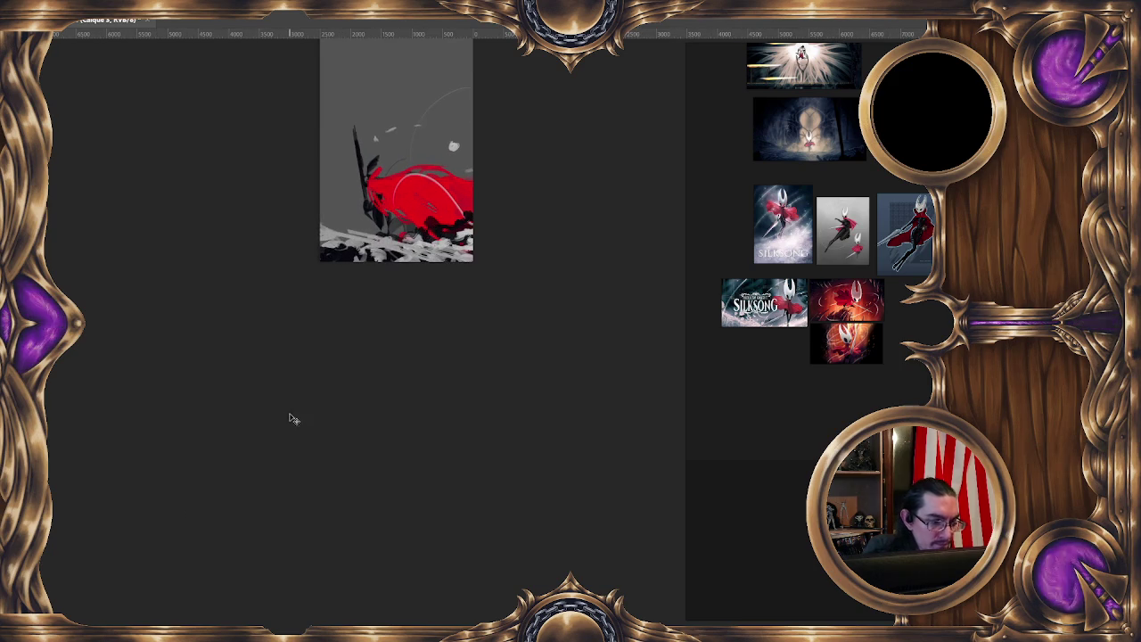
drag(374, 236, 322, 259)
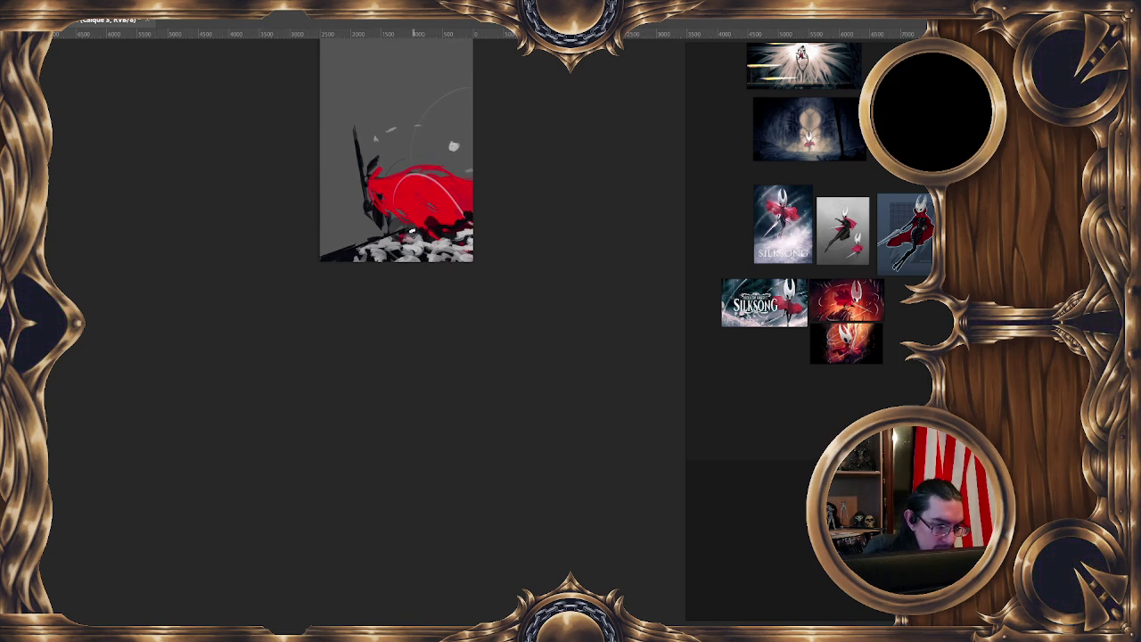
drag(448, 212, 459, 214)
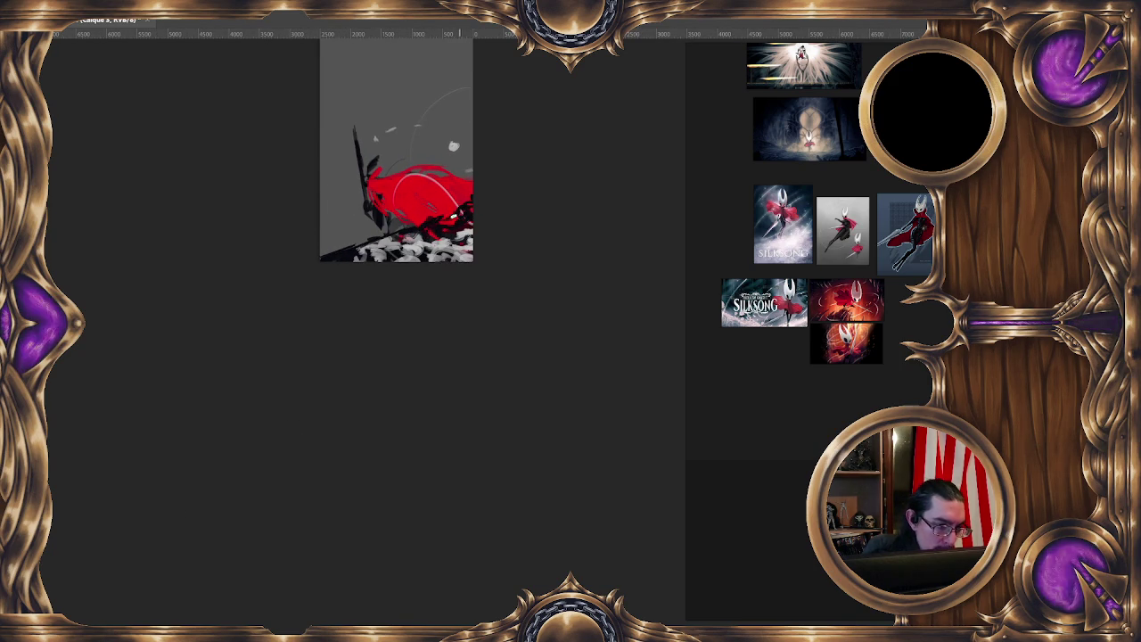
drag(416, 249, 355, 246)
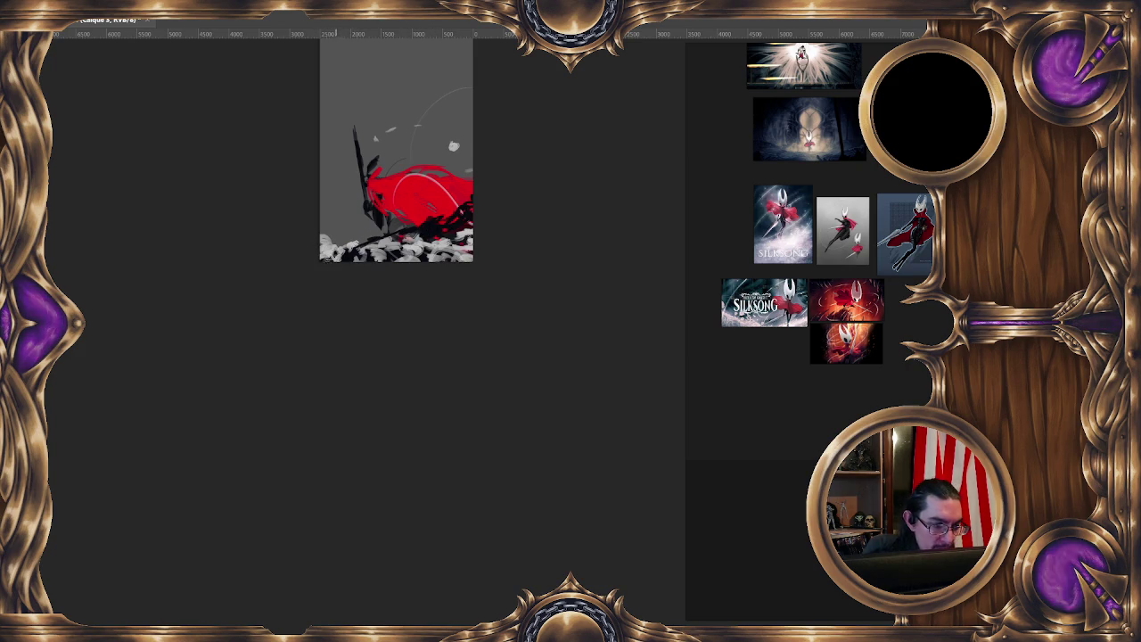
mouse_move(451, 224)
mouse_down()
mouse_move(467, 206)
mouse_move(429, 233)
mouse_up()
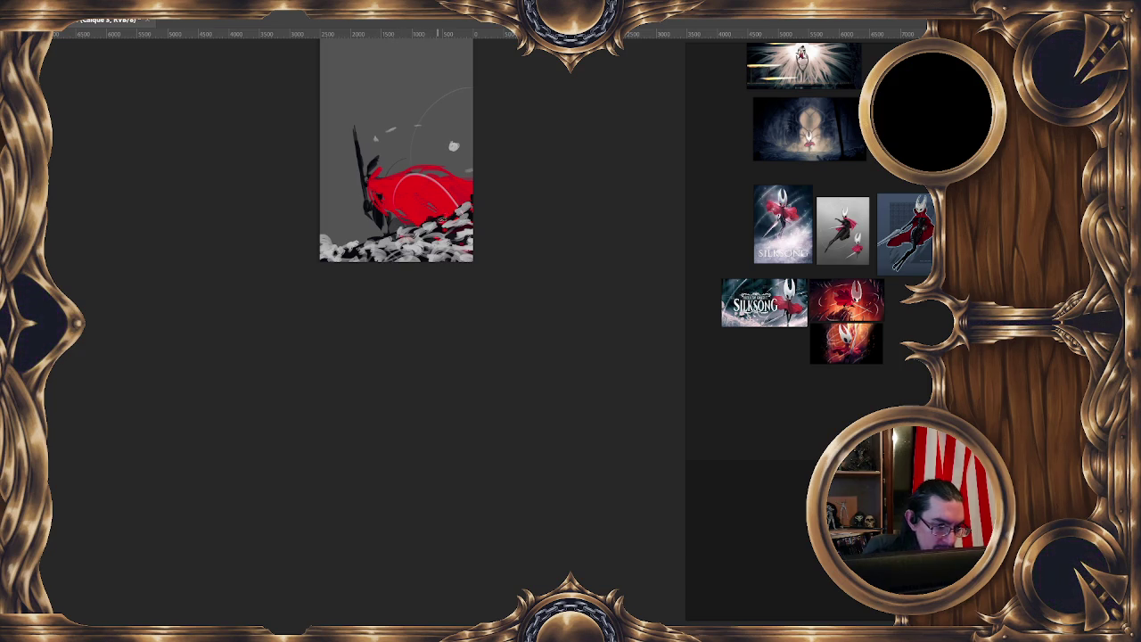
scroll(455, 185, down, 1)
scroll(450, 181, down, 1)
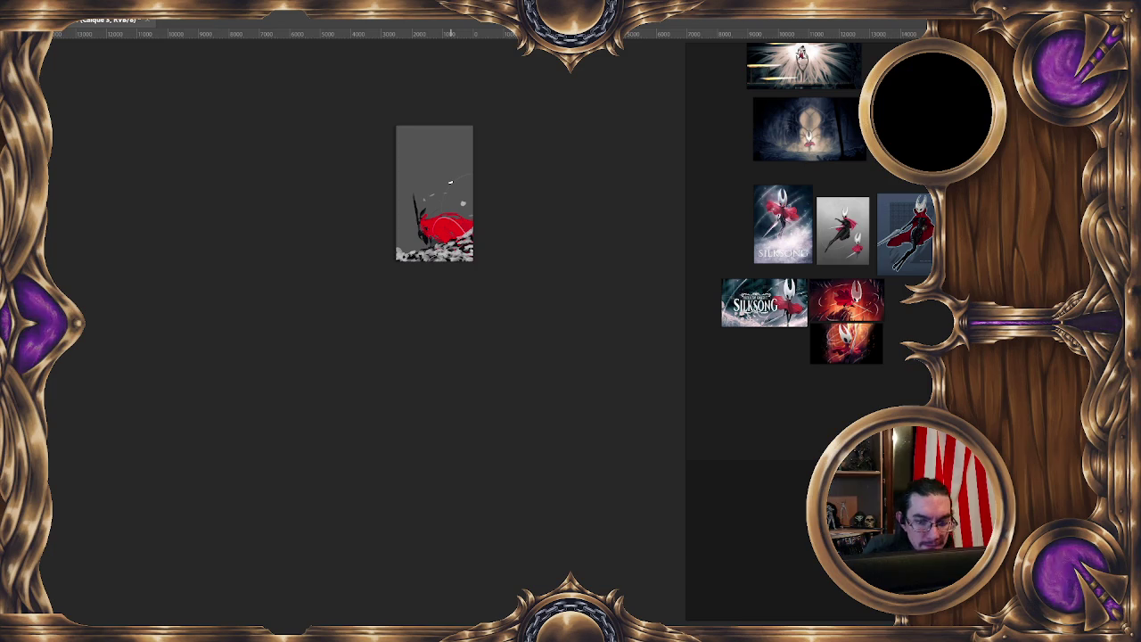
scroll(420, 116, up, 1)
scroll(420, 116, up, 1)
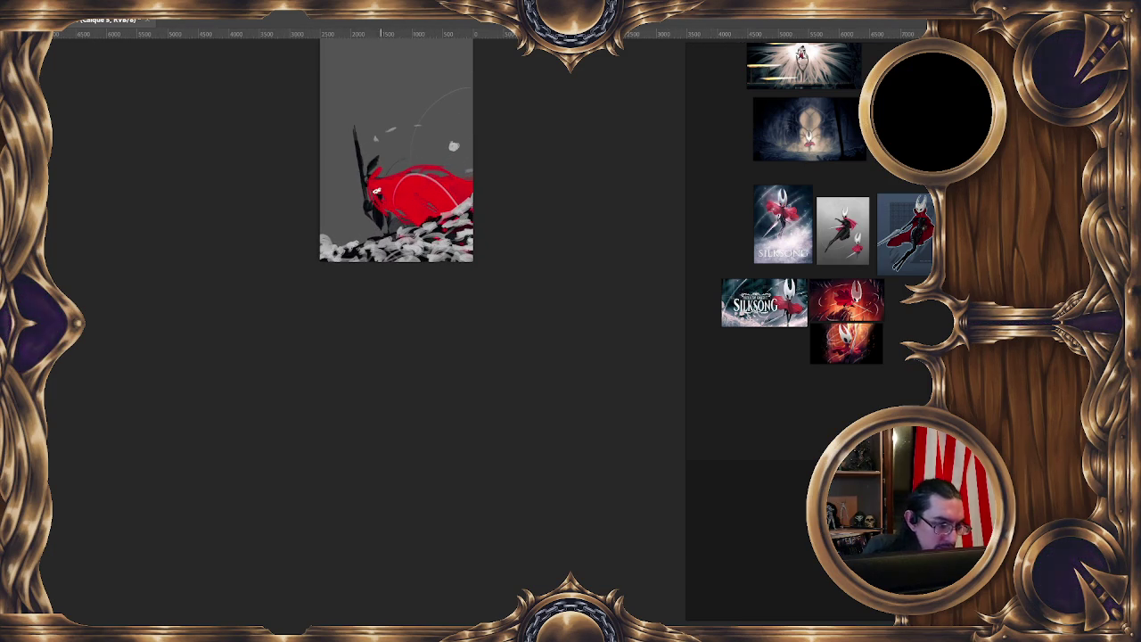
drag(373, 223, 376, 191)
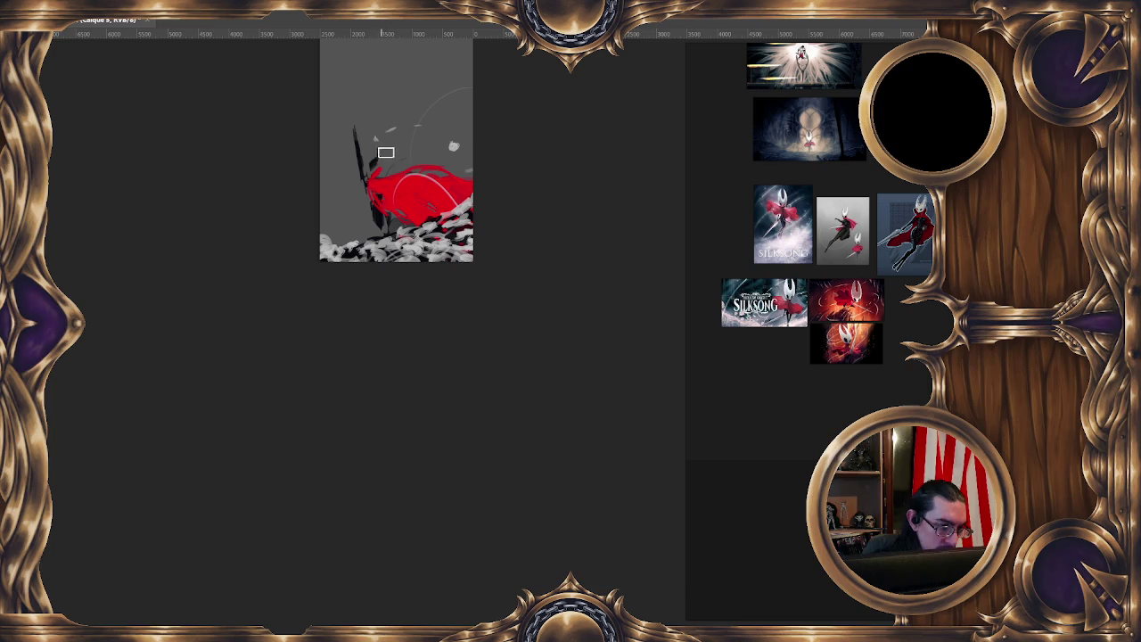
scroll(868, 198, down, 4)
Zoom in on the red knight reference illustration until it fills the panel, then pan the painting up
scroll(866, 359, up, 3)
scroll(794, 371, up, 3)
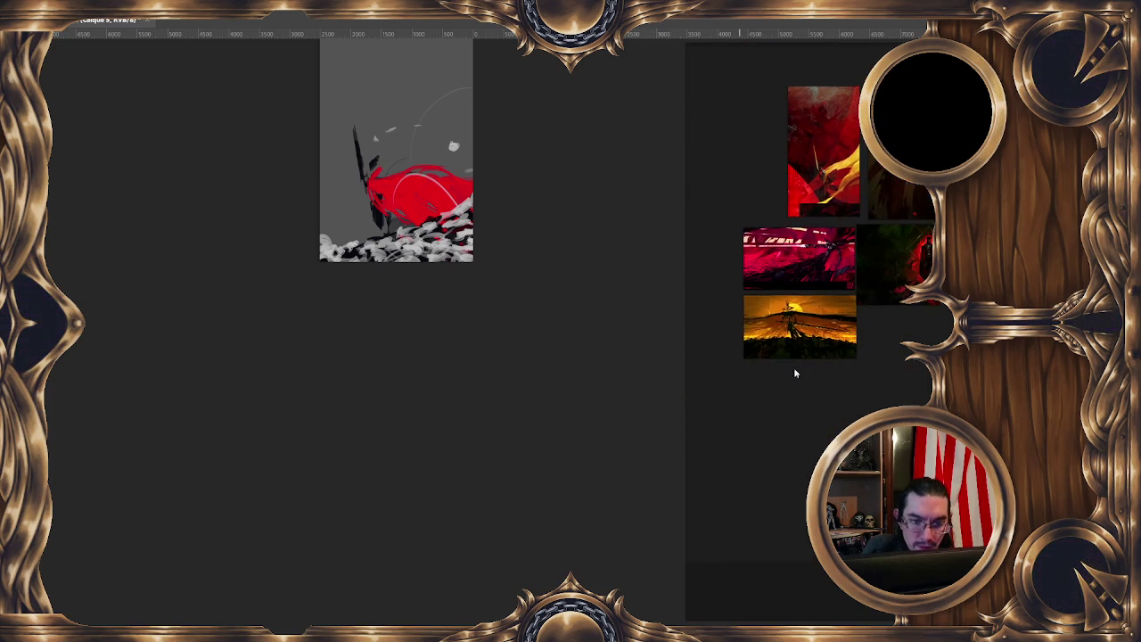
scroll(795, 372, up, 2)
scroll(794, 372, up, 2)
scroll(811, 330, down, 1)
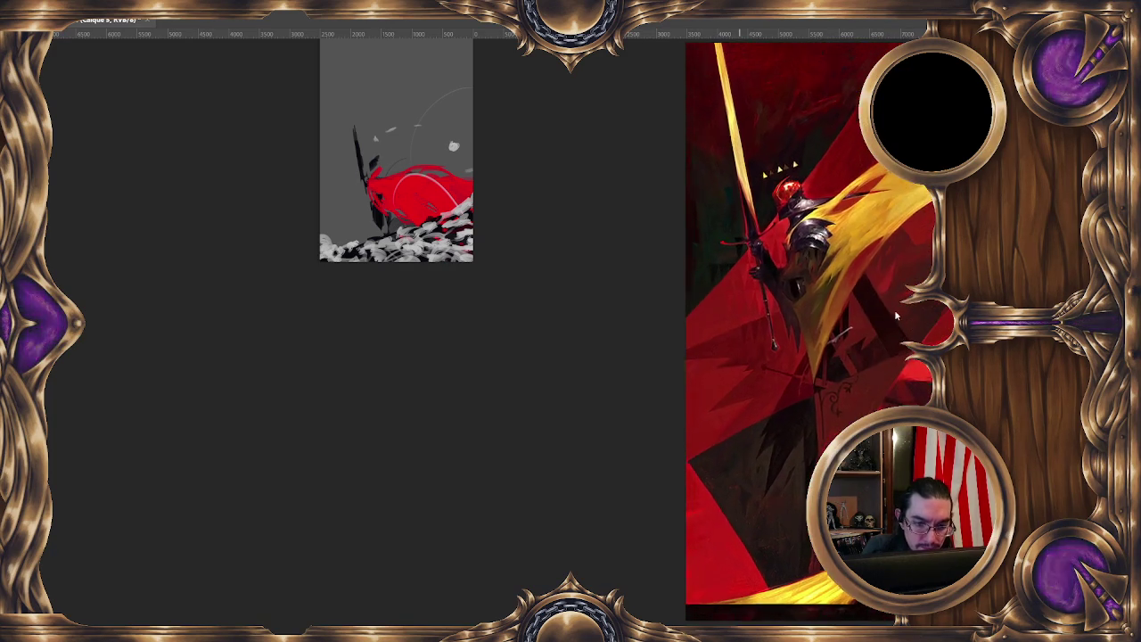
scroll(811, 329, down, 2)
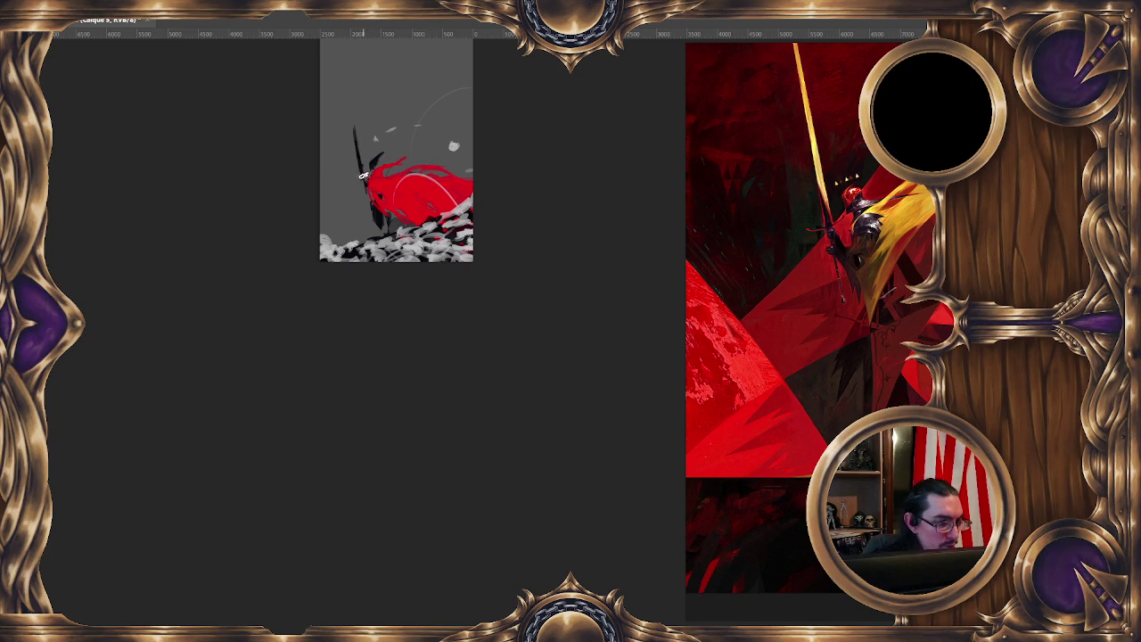
mouse_move(454, 146)
mouse_down()
mouse_move(461, 115)
mouse_move(445, 134)
mouse_up()
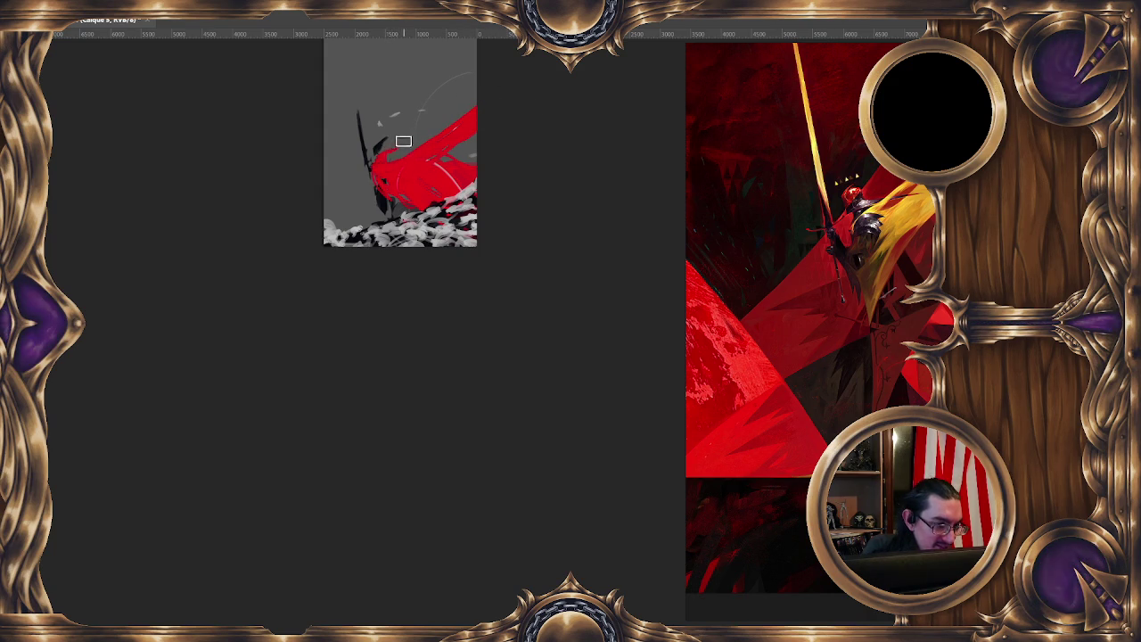
With a ~219 px brush, texture the rubble and repaint the red cloak sweeping toward the top-right
drag(393, 143, 374, 155)
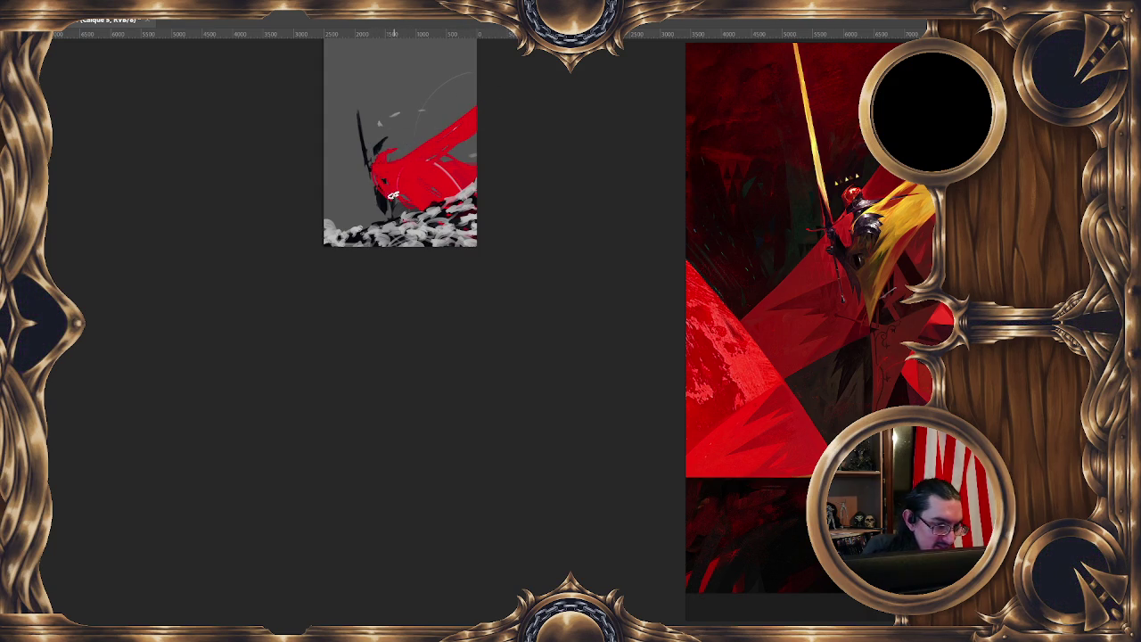
mouse_move(452, 168)
mouse_down()
mouse_move(408, 166)
mouse_move(472, 209)
mouse_move(400, 235)
mouse_up()
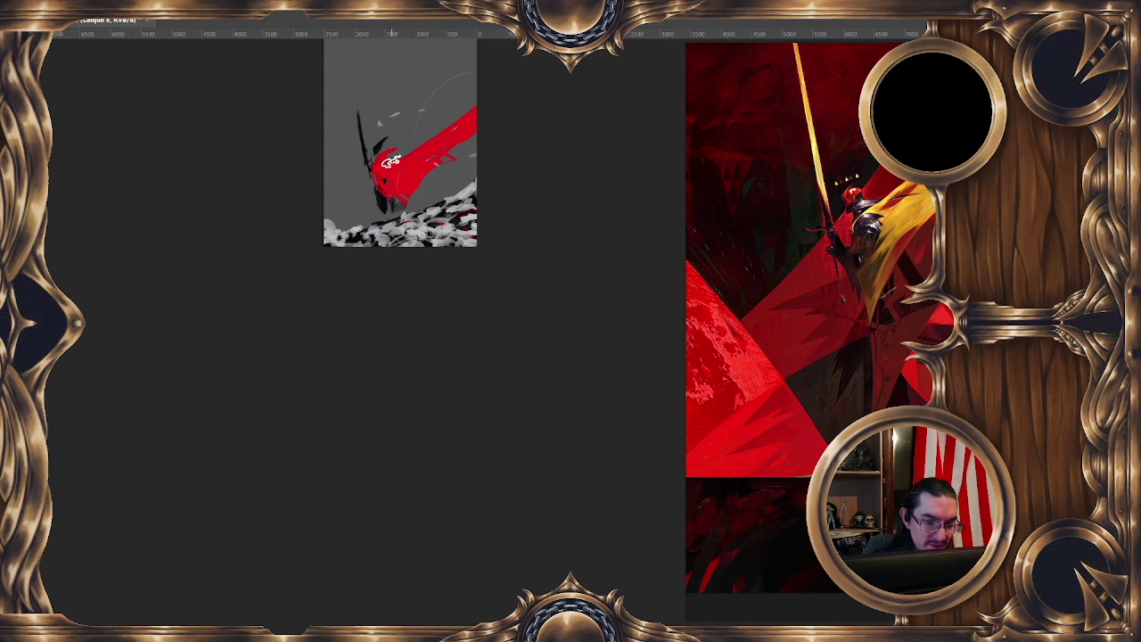
mouse_move(453, 122)
mouse_down()
mouse_move(395, 166)
mouse_move(471, 107)
mouse_up()
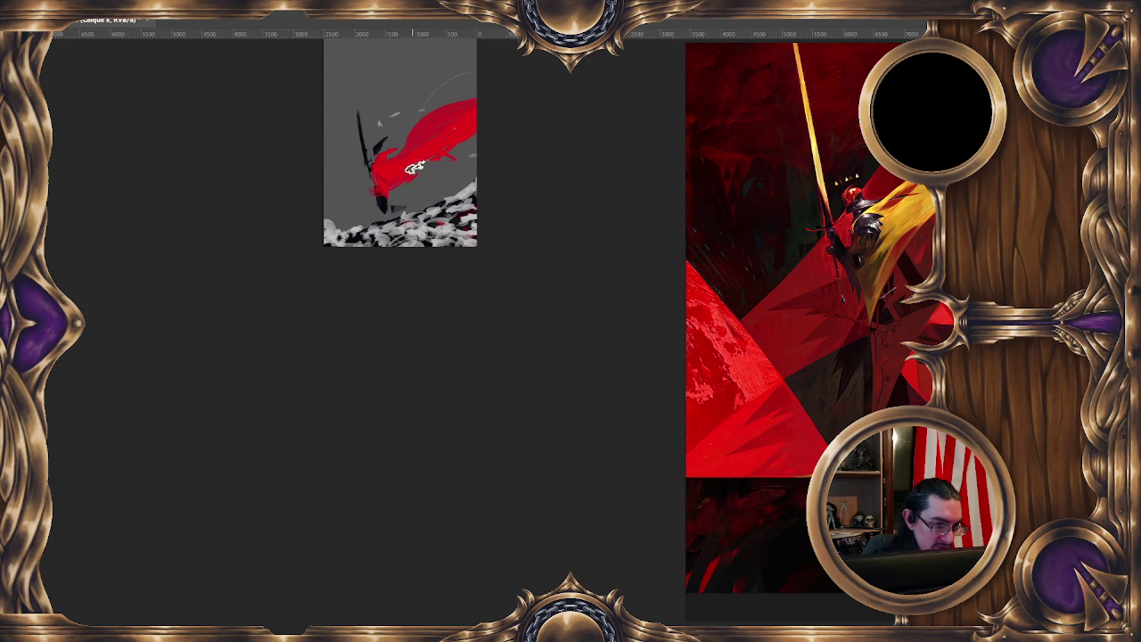
drag(463, 114, 449, 166)
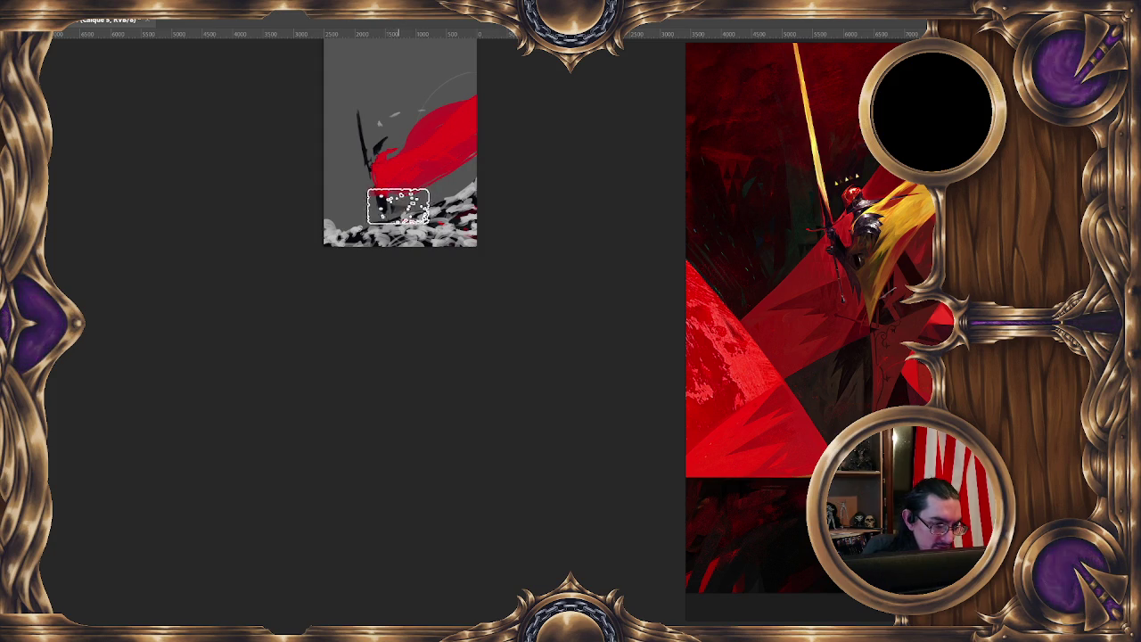
key(b)
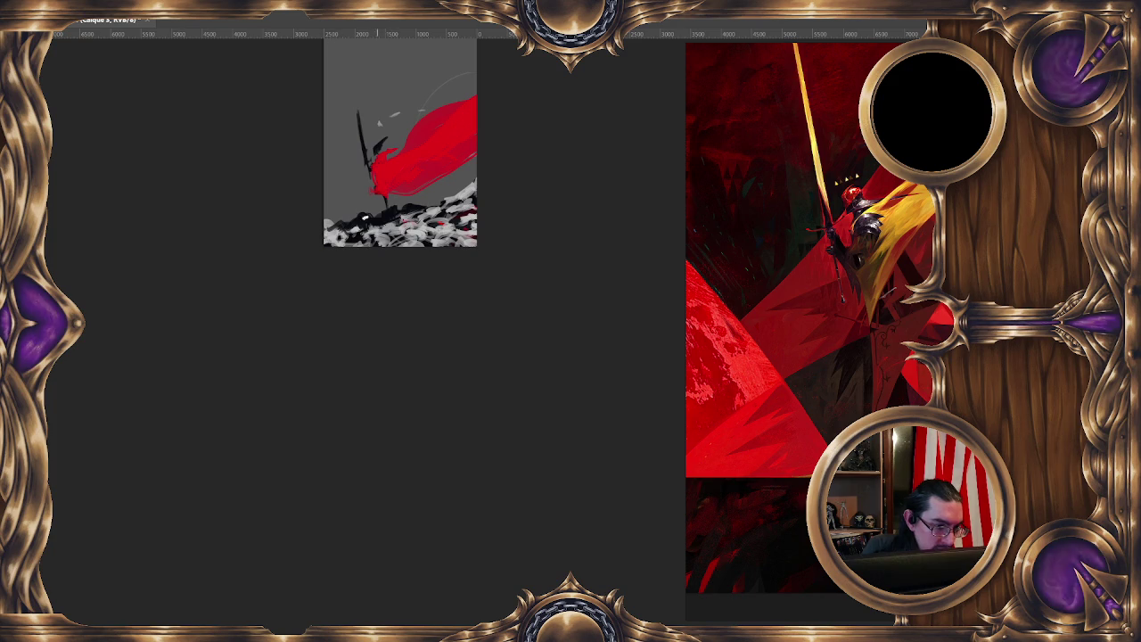
Shrink the brush to about 95 px and zoom out to view the whole painting
scroll(490, 123, down, 1)
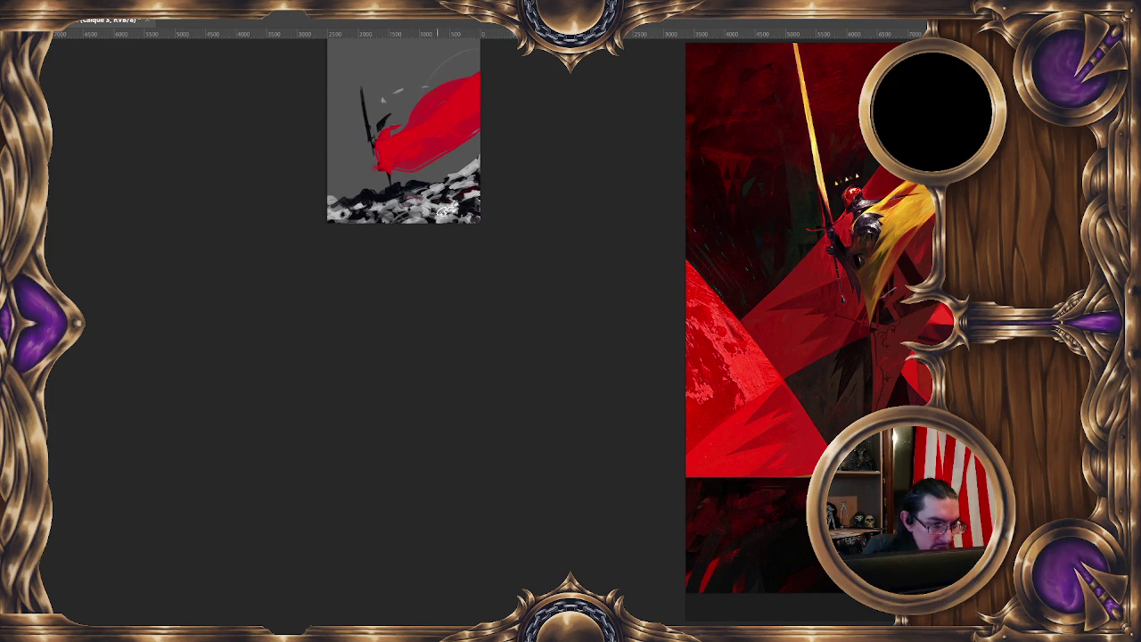
drag(427, 182, 415, 202)
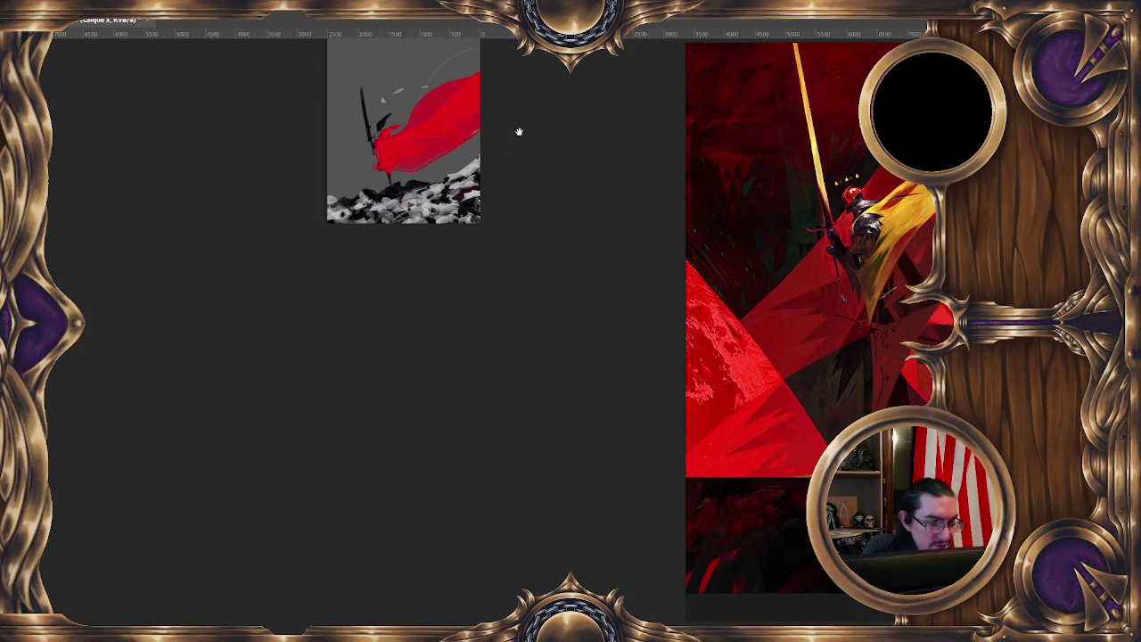
drag(519, 131, 484, 128)
scroll(484, 125, down, 2)
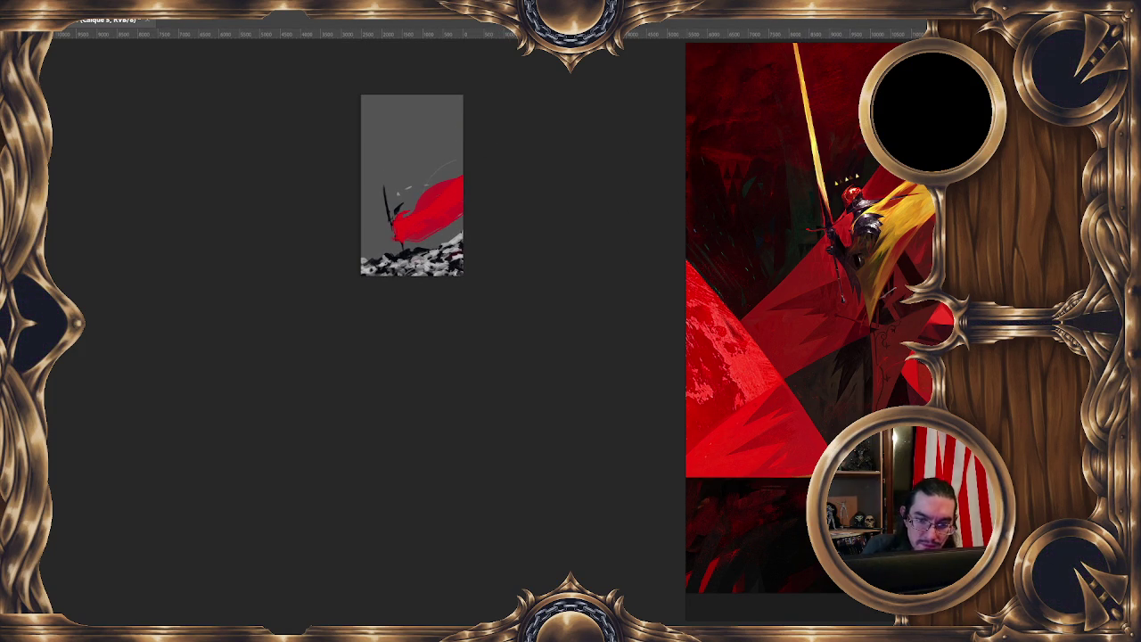
drag(421, 203, 398, 179)
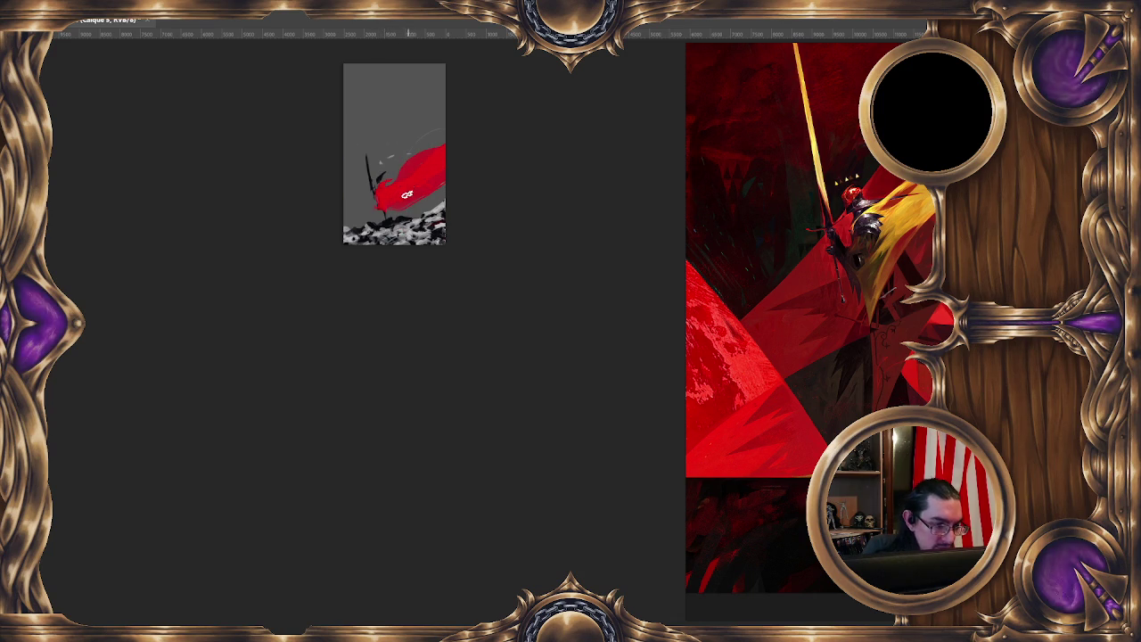
key(shift+i)
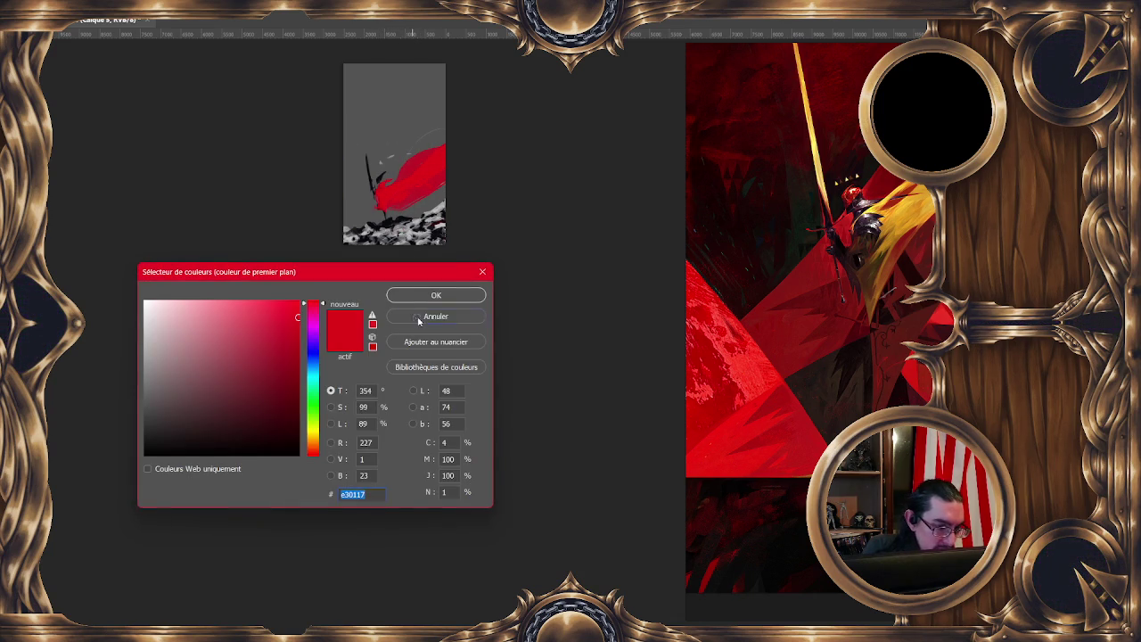
Dismiss the colour picker unchanged and start a new layer named Calque 6
click(419, 321)
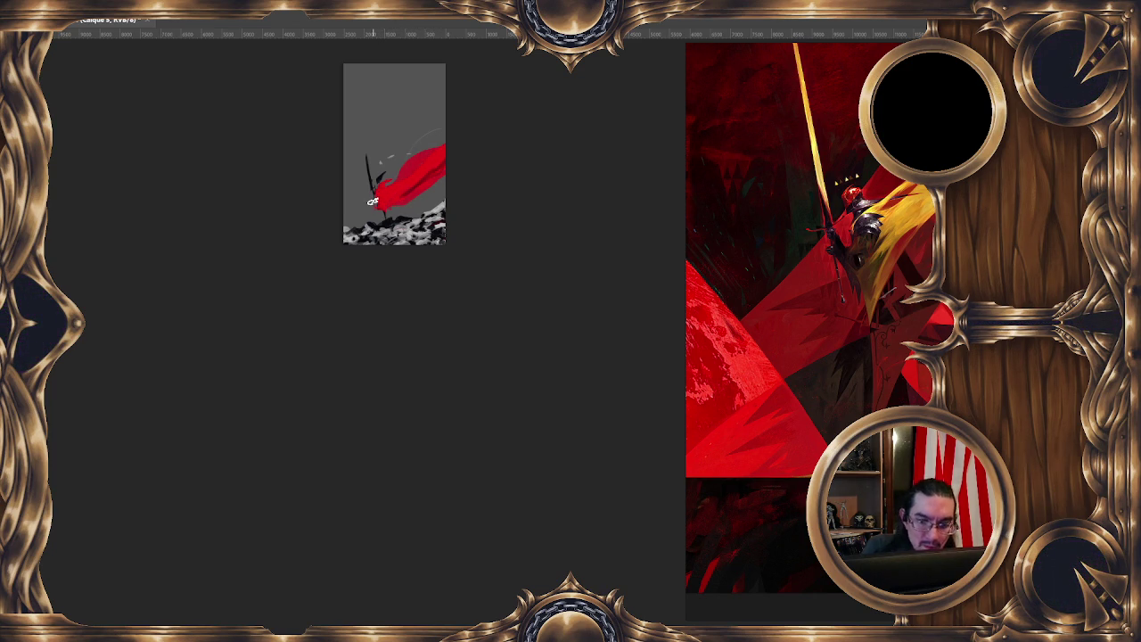
key(ctrl+shift+n)
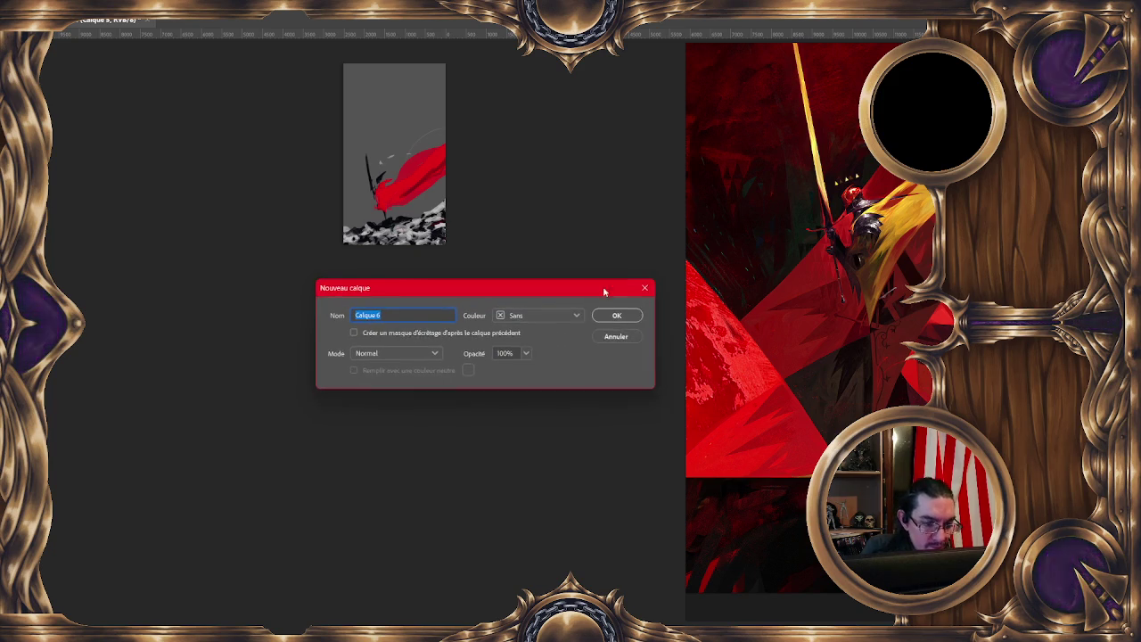
Create layer Calque 6, zoom out the reference board, and shift the foreground hue toward dark teal
key(Return)
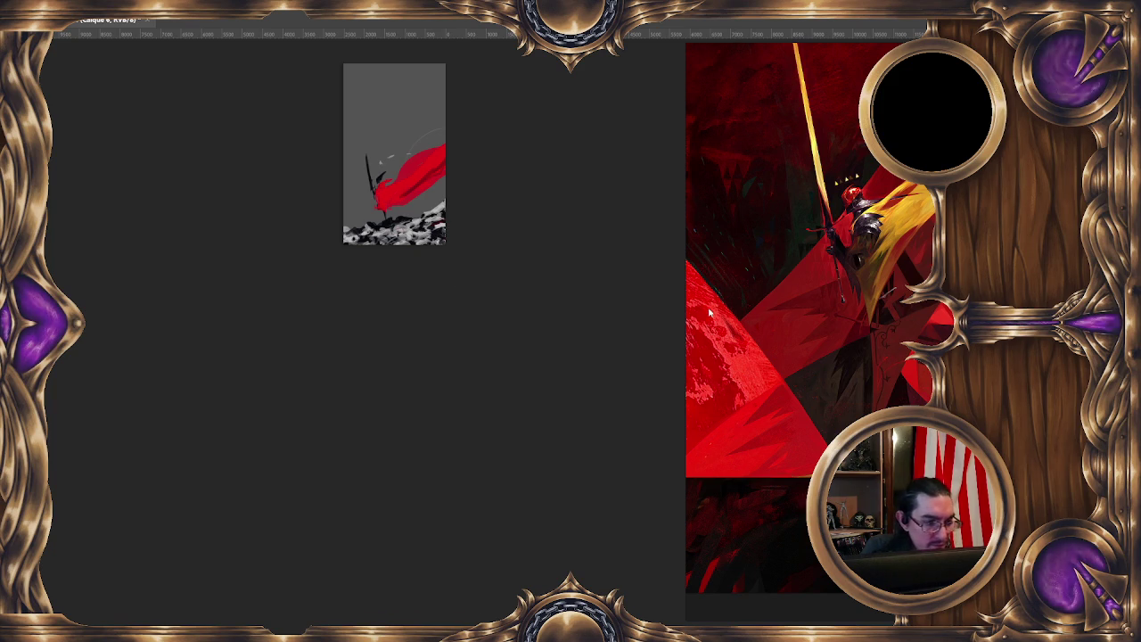
scroll(802, 357, down, 3)
scroll(824, 364, down, 3)
scroll(887, 273, down, 2)
scroll(887, 384, down, 2)
scroll(887, 390, down, 2)
scroll(850, 315, down, 2)
scroll(849, 314, down, 1)
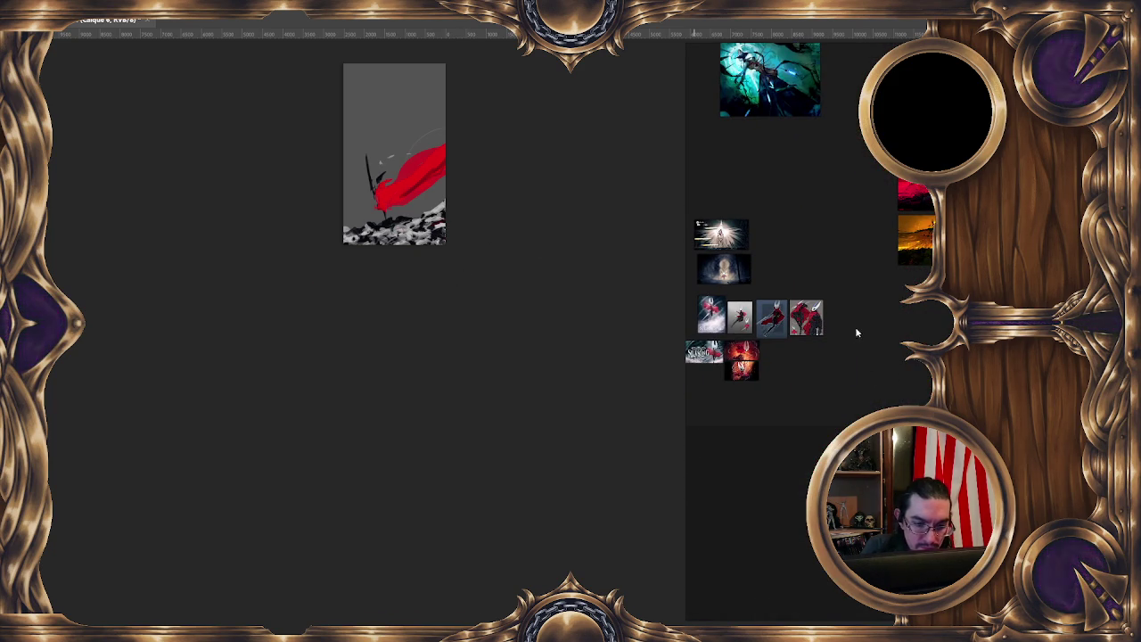
drag(474, 173, 428, 178)
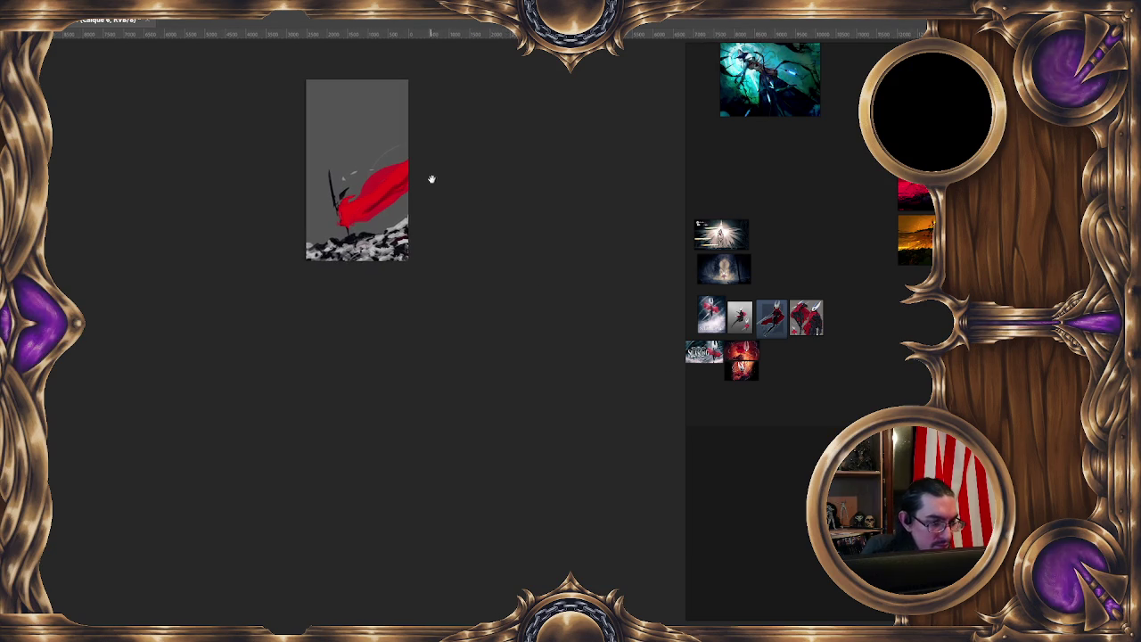
mouse_move(312, 358)
mouse_down()
mouse_move(314, 386)
mouse_move(320, 375)
mouse_up()
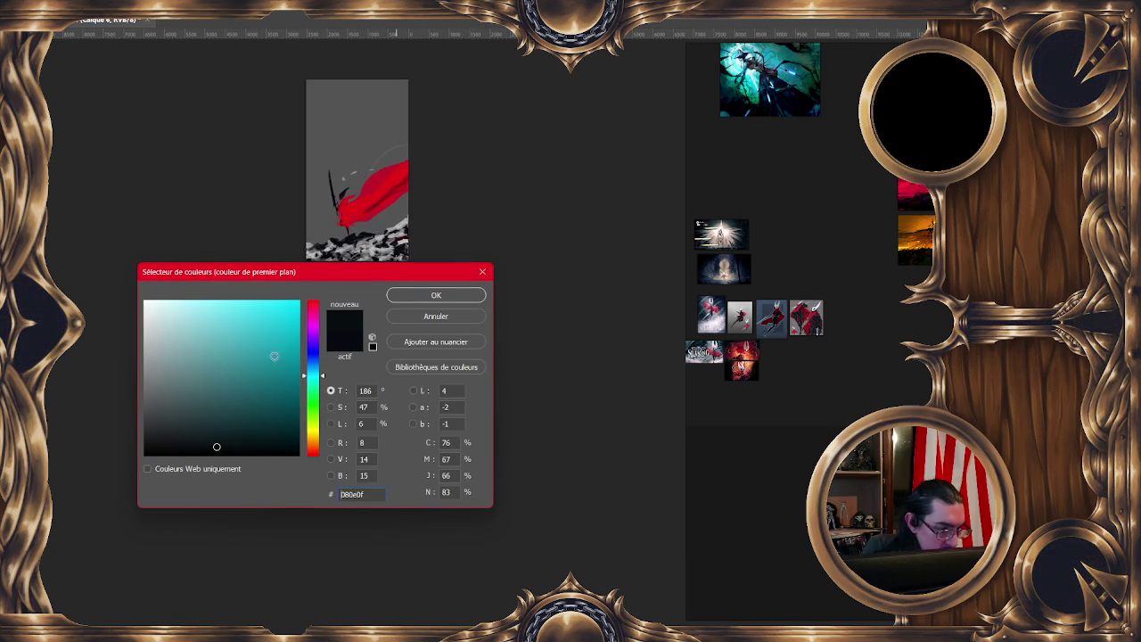
click(182, 402)
click(412, 301)
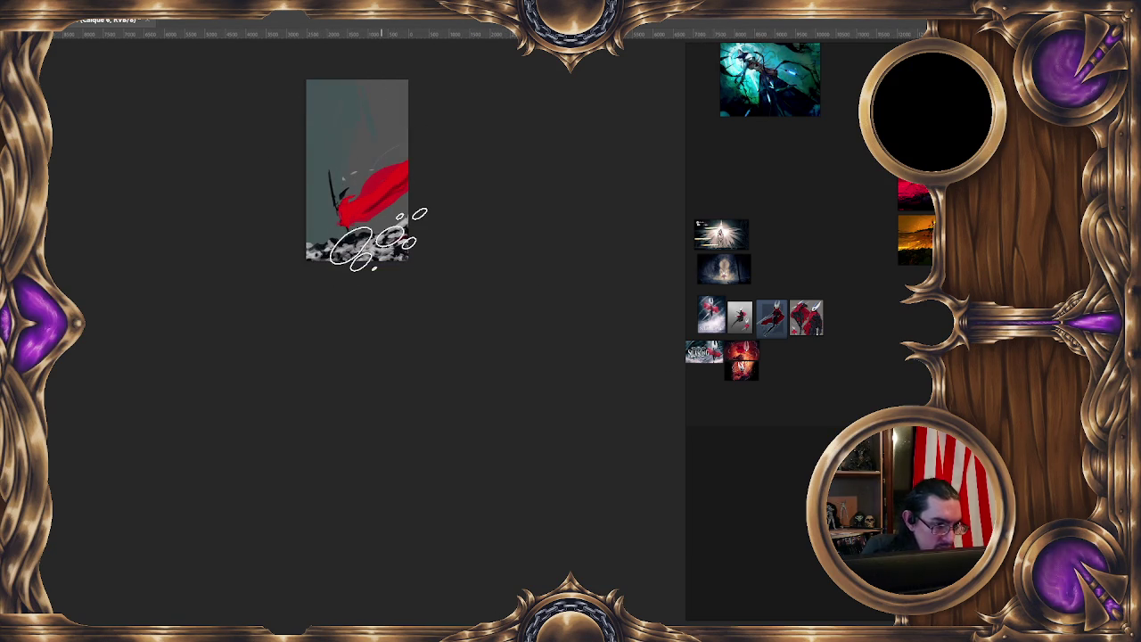
key(c)
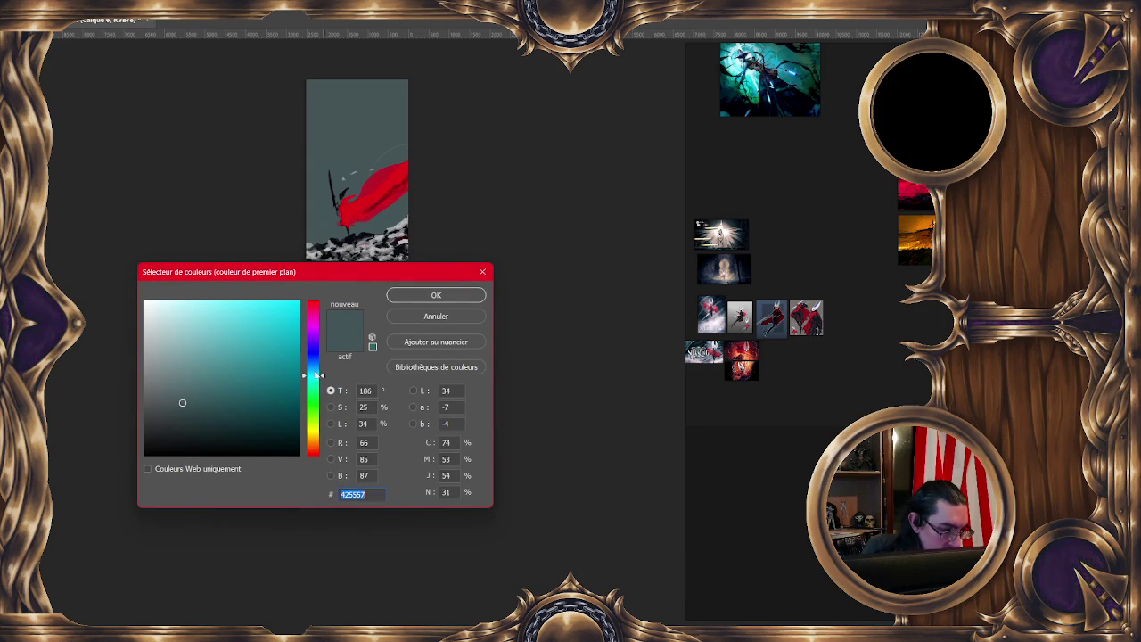
drag(318, 376, 316, 372)
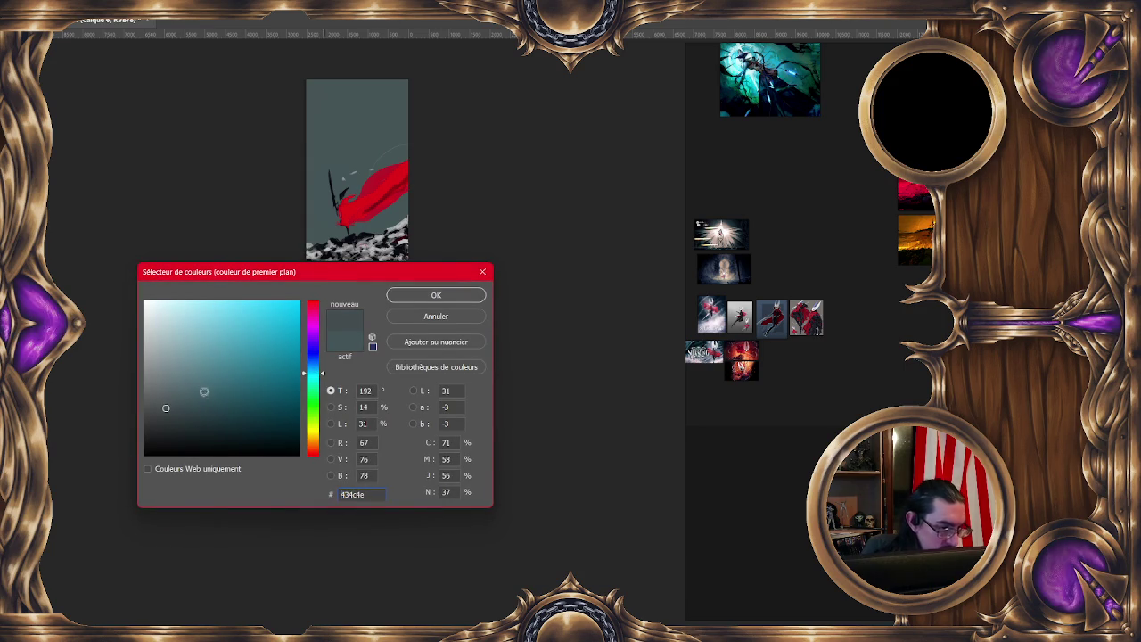
click(425, 298)
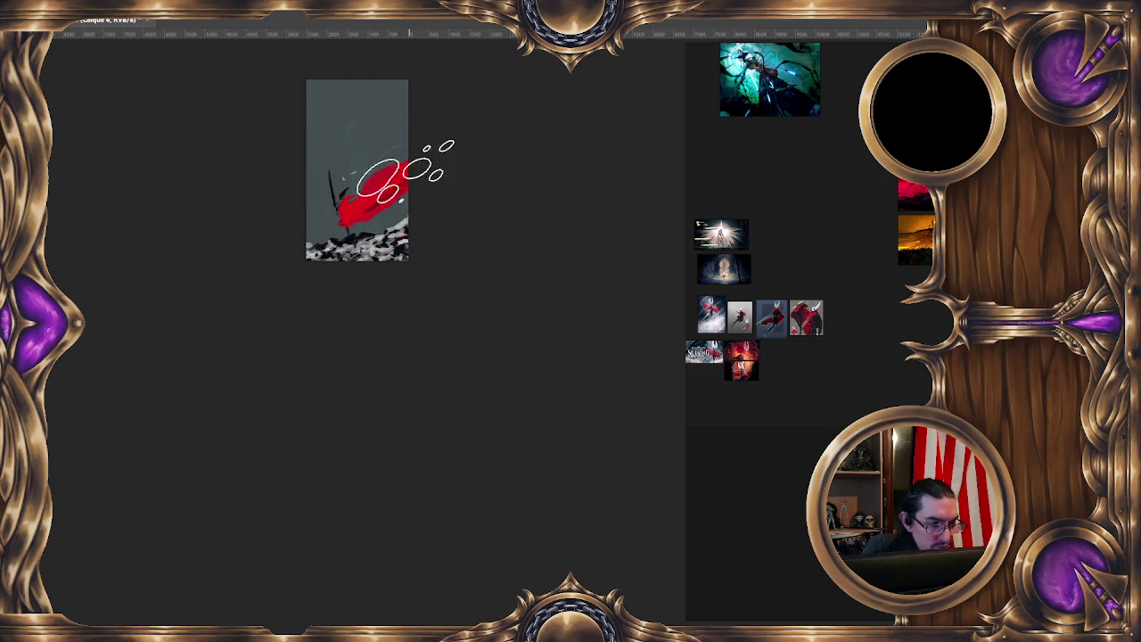
key(F6)
click(189, 419)
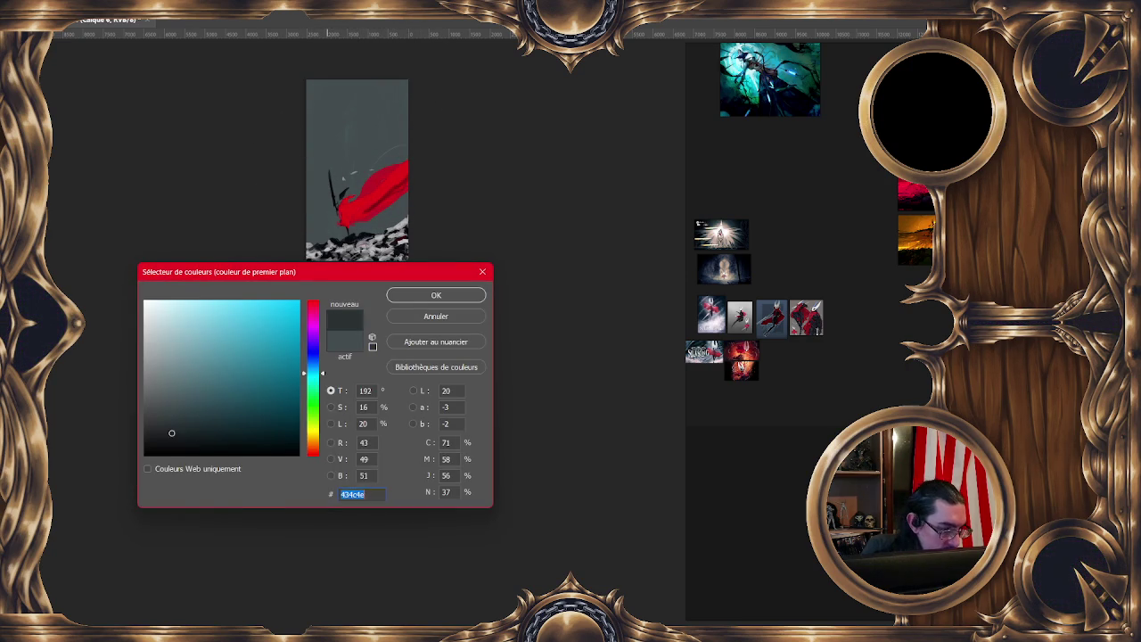
click(411, 303)
mouse_move(316, 120)
mouse_down()
mouse_move(369, 140)
mouse_move(395, 242)
mouse_up()
key(ctrl+z)
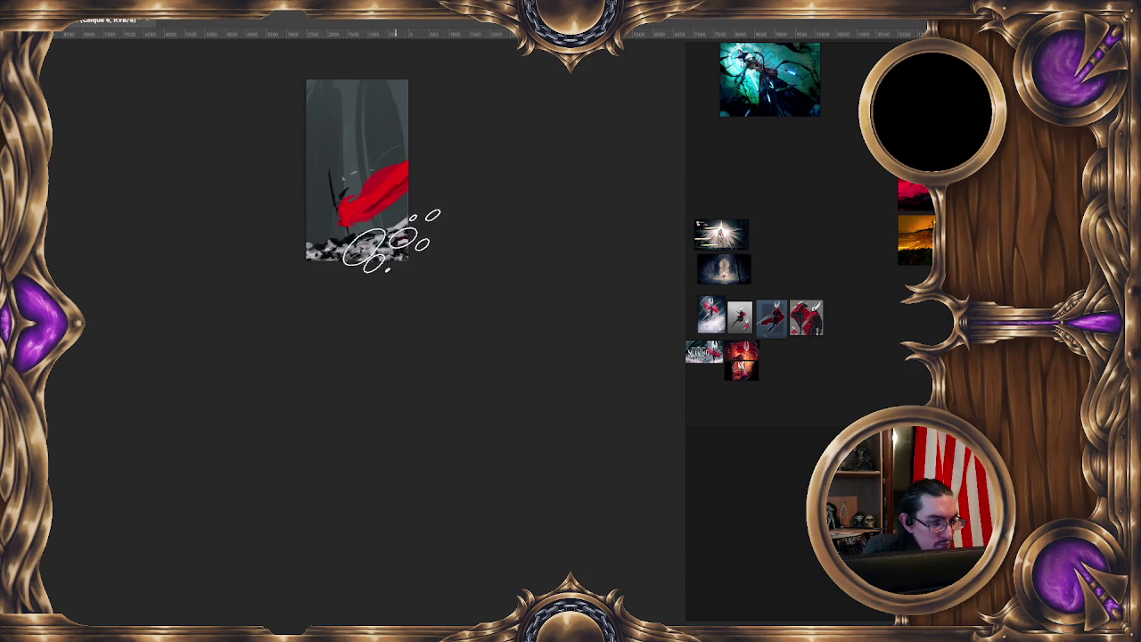
key(ctrl+z)
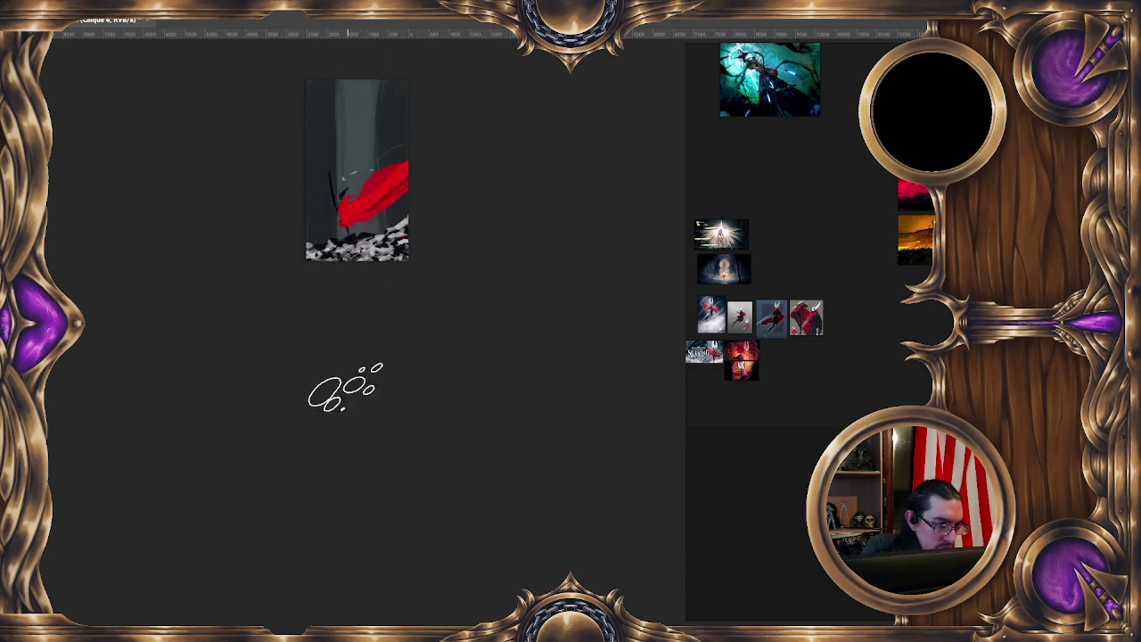
drag(374, 387, 456, 408)
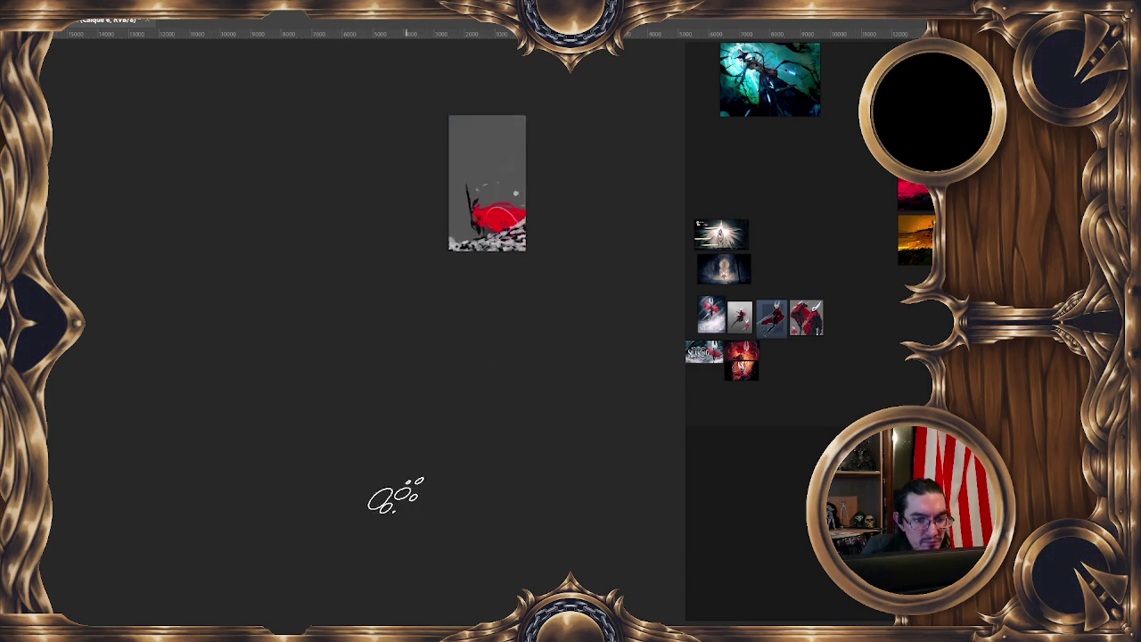
drag(495, 114, 458, 123)
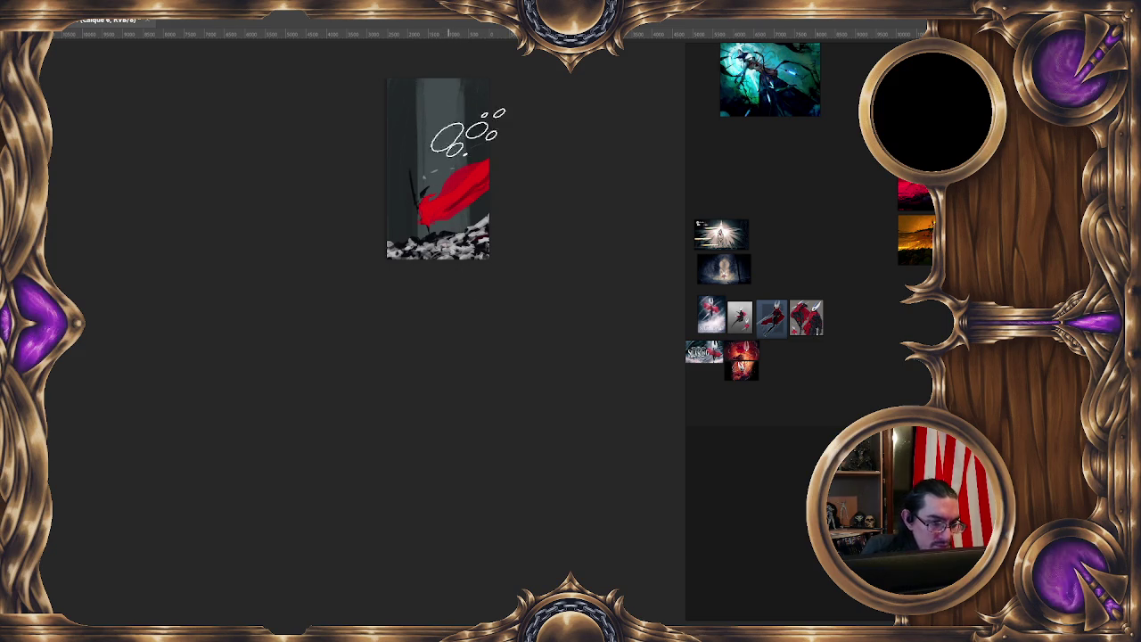
drag(438, 122, 461, 100)
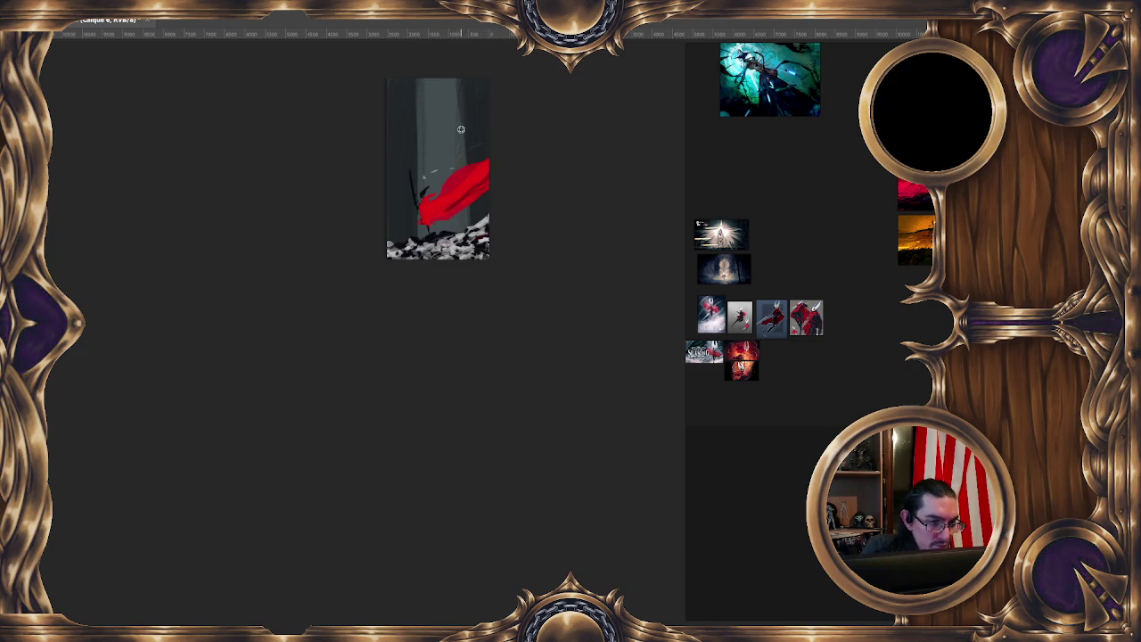
Zoom the reference board onto the Hollow Knight Silksong image and nudge the painting view
scroll(758, 327, up, 2)
scroll(803, 343, up, 2)
scroll(915, 361, up, 2)
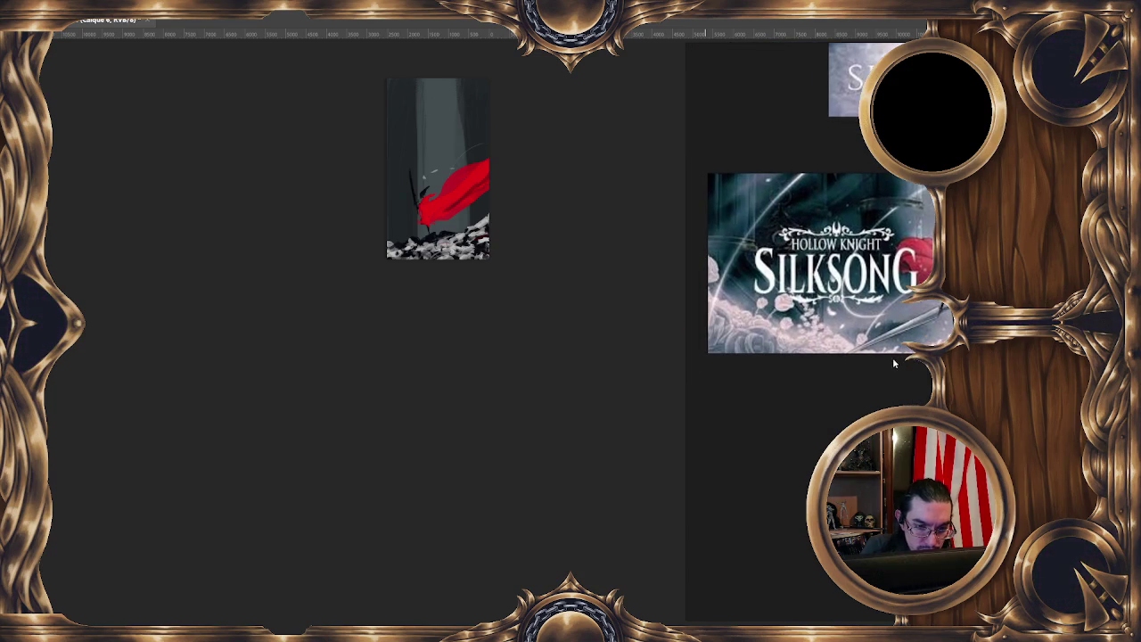
scroll(892, 358, down, 2)
scroll(878, 360, down, 2)
scroll(878, 384, down, 2)
scroll(879, 393, up, 2)
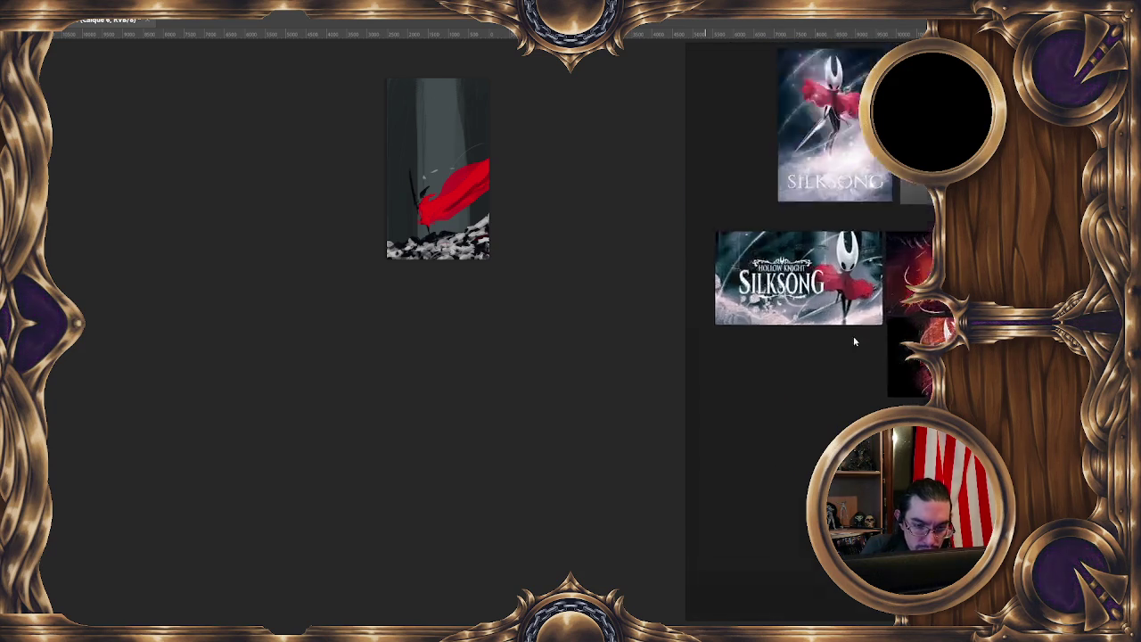
scroll(856, 336, up, 2)
scroll(820, 357, up, 1)
scroll(810, 374, up, 1)
scroll(798, 372, down, 1)
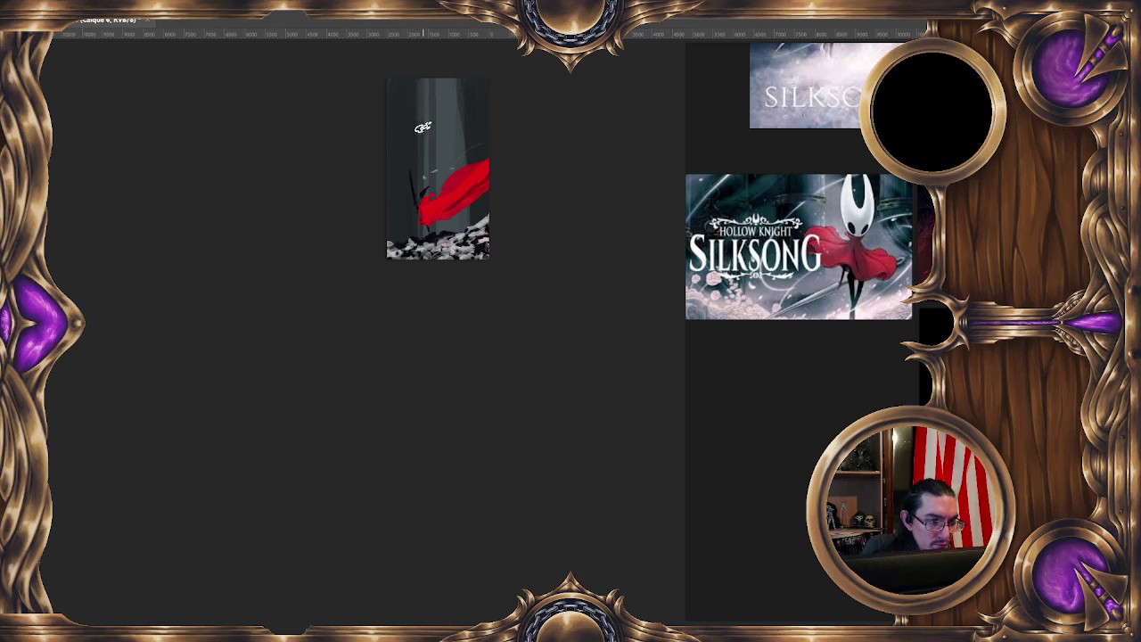
drag(433, 116, 445, 124)
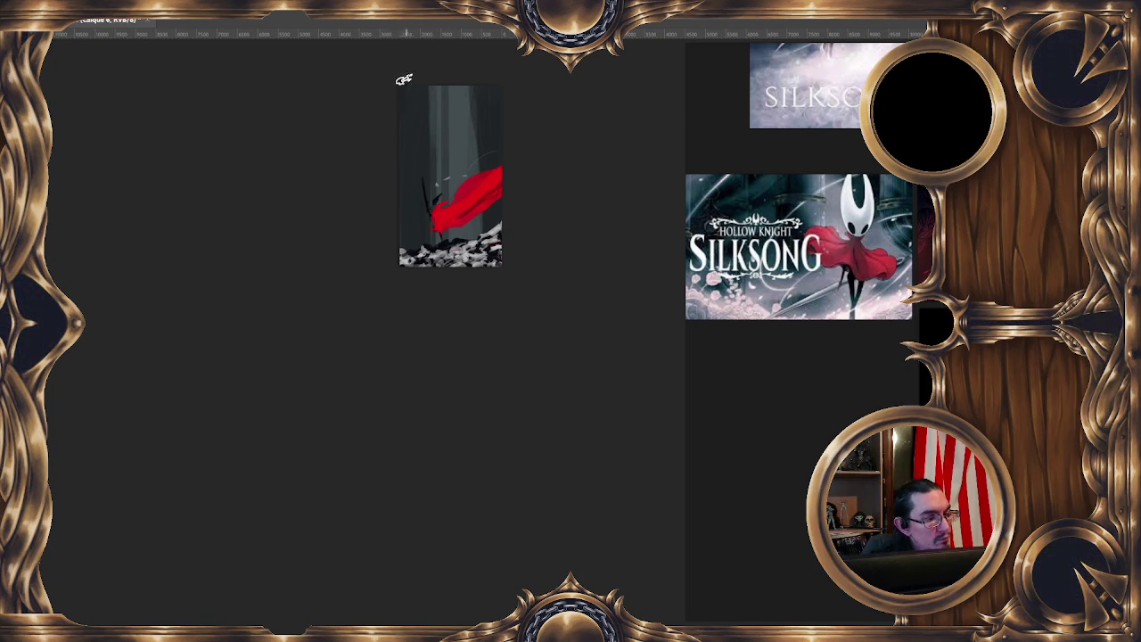
scroll(373, 215, down, 1)
scroll(373, 215, down, 1)
scroll(374, 215, down, 1)
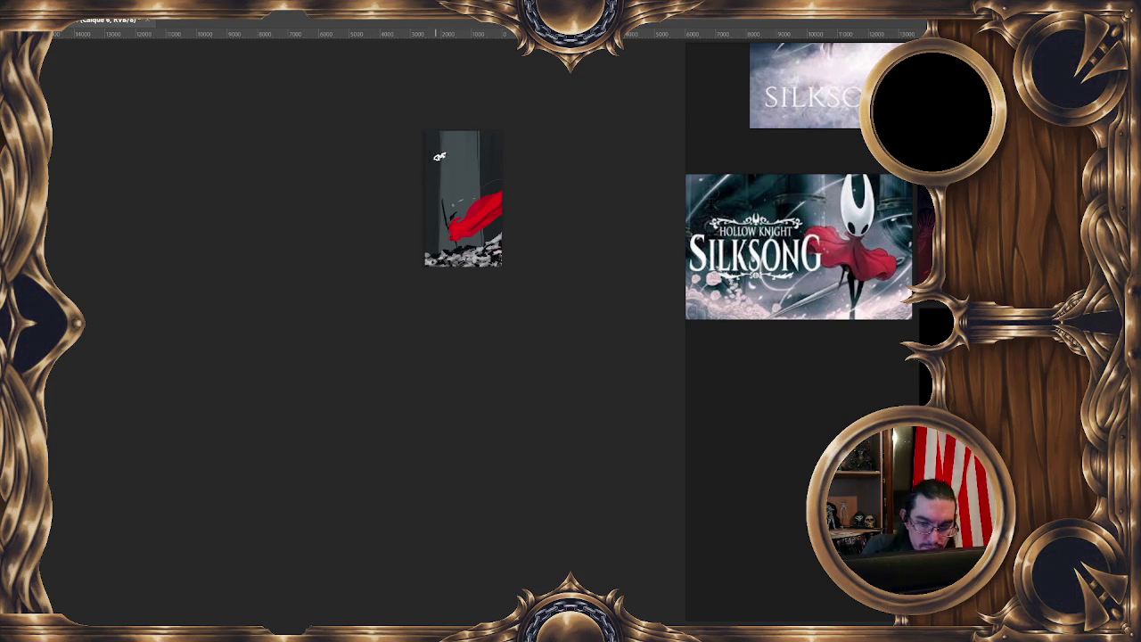
drag(466, 171, 444, 175)
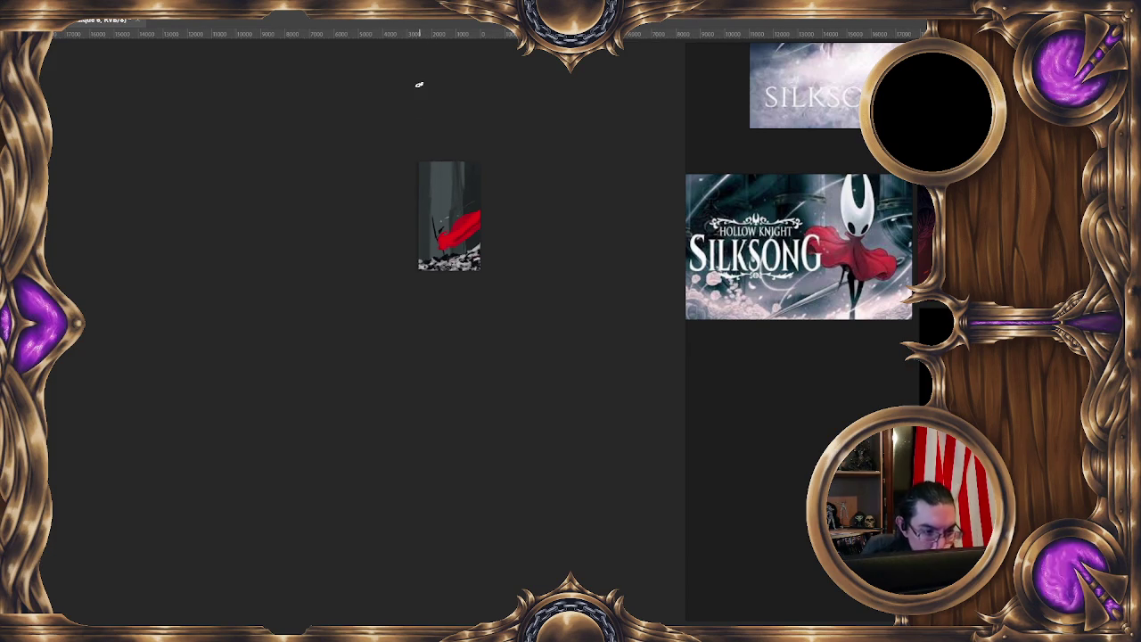
key(ctrl+z)
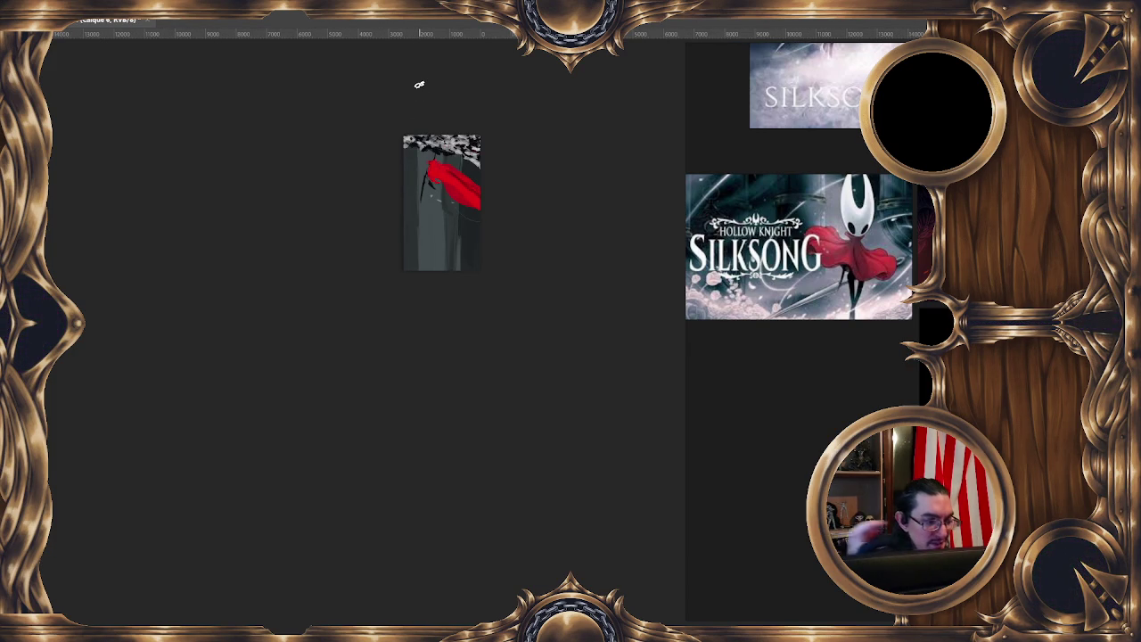
key(ctrl+z)
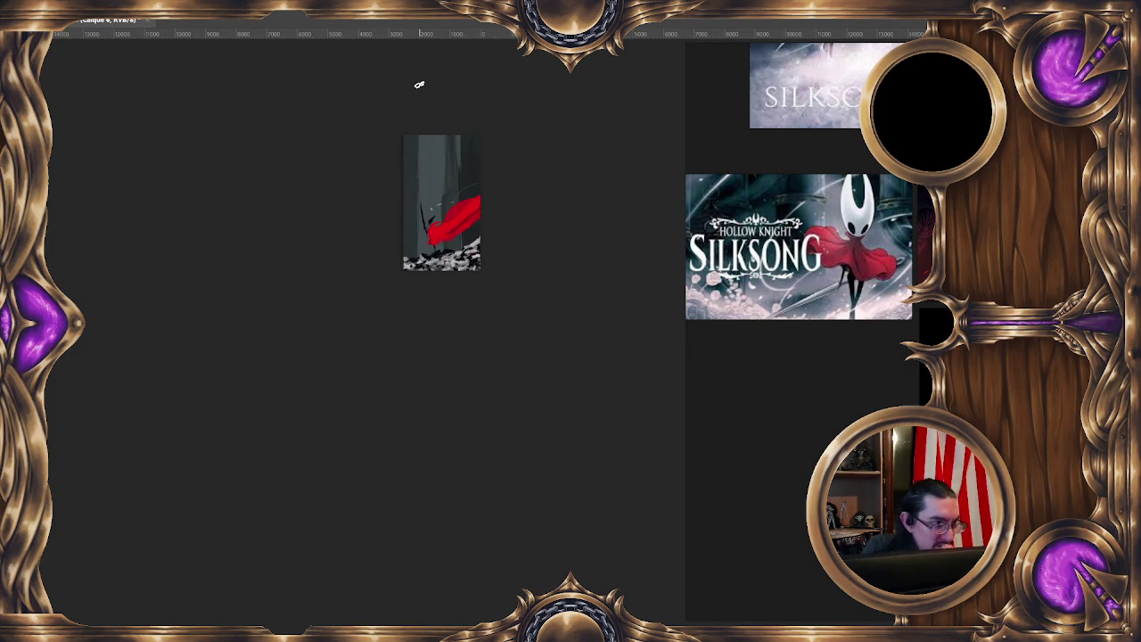
click(98, 9)
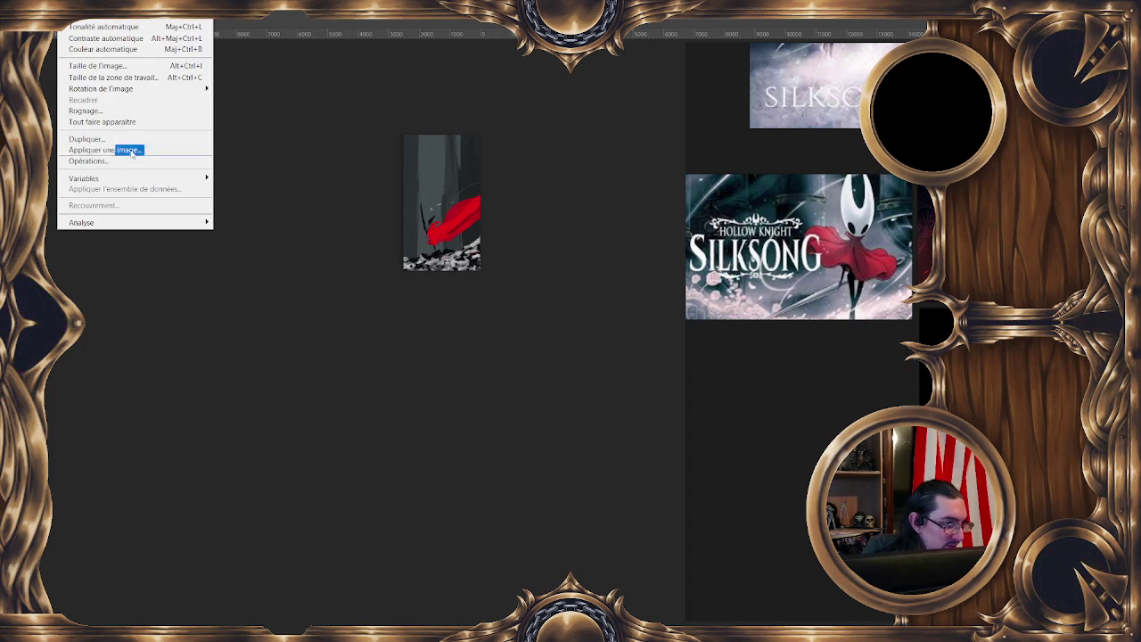
mouse_move(101, 88)
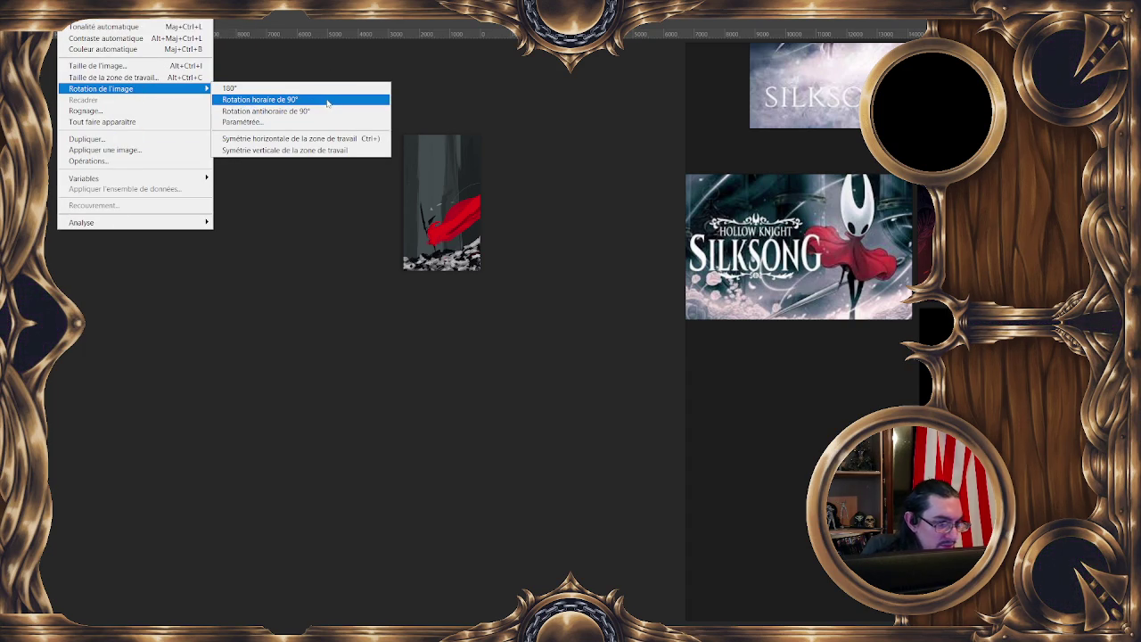
Try a 90° clockwise rotation, undo it, then flip the canvas horizontally and zoom in
click(327, 102)
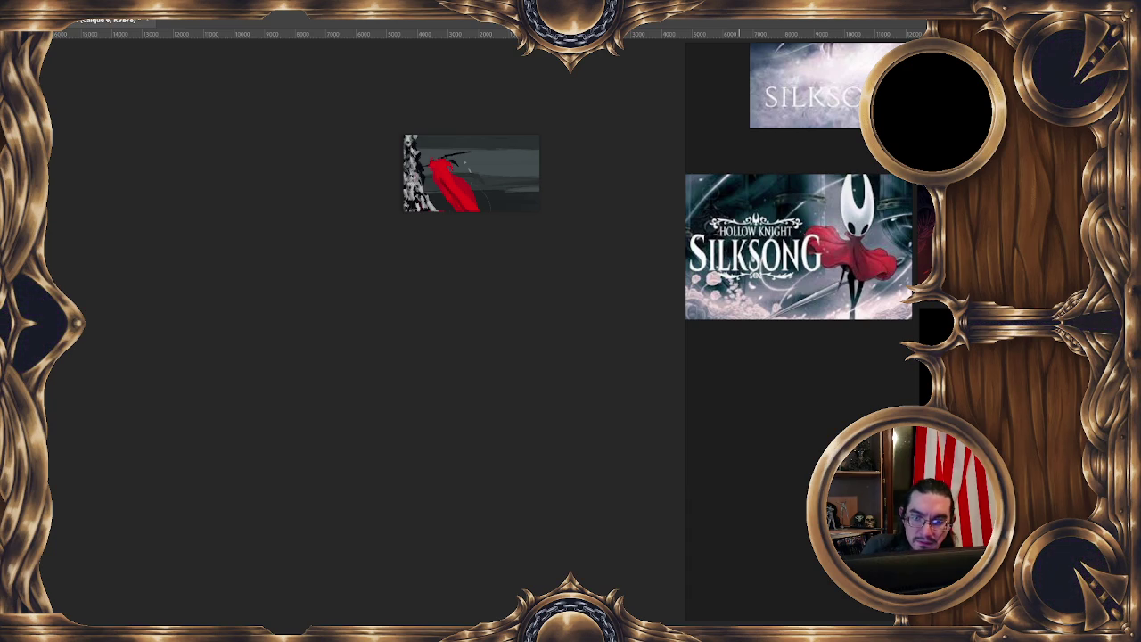
key(ctrl+z)
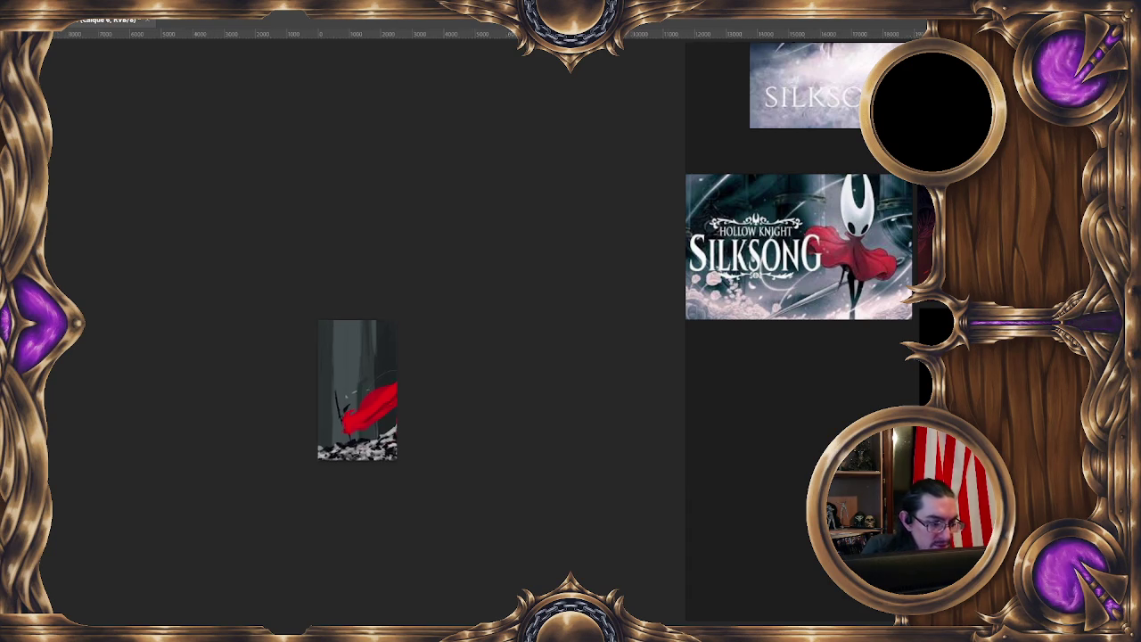
drag(422, 453, 527, 267)
key(m)
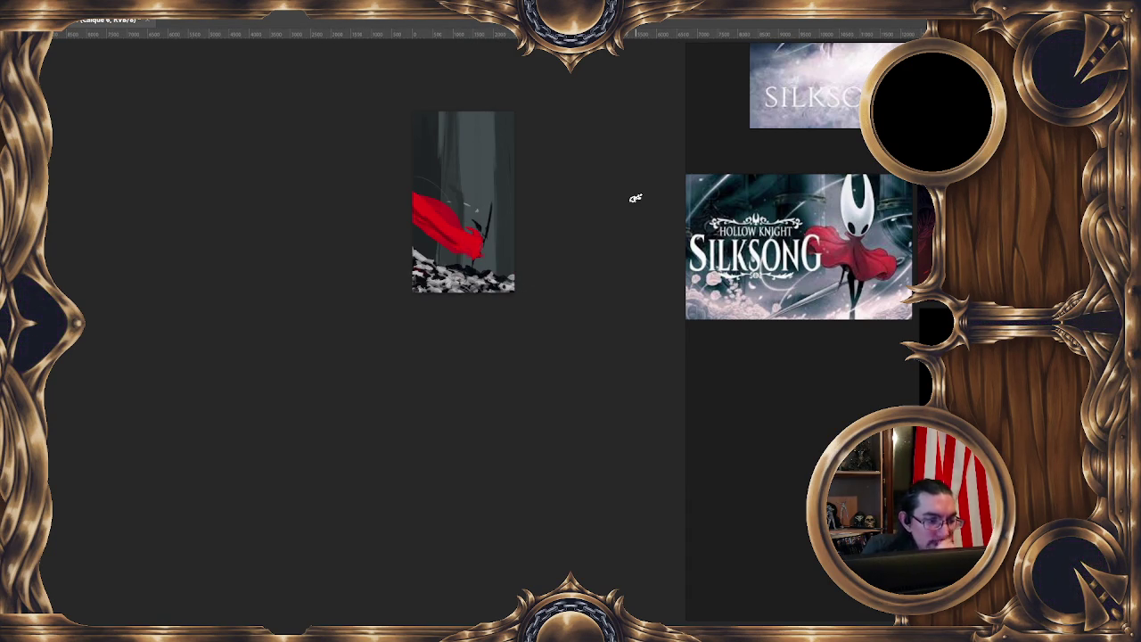
key(plus)
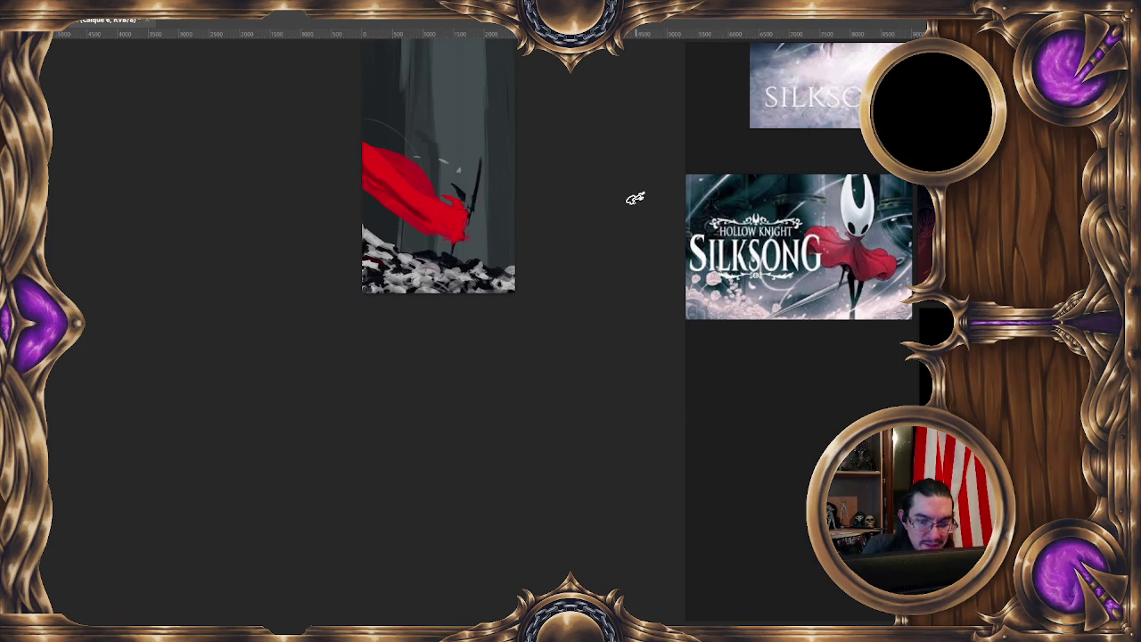
Zoom in and paint out the spear beside the figure with a small brush
key(plus)
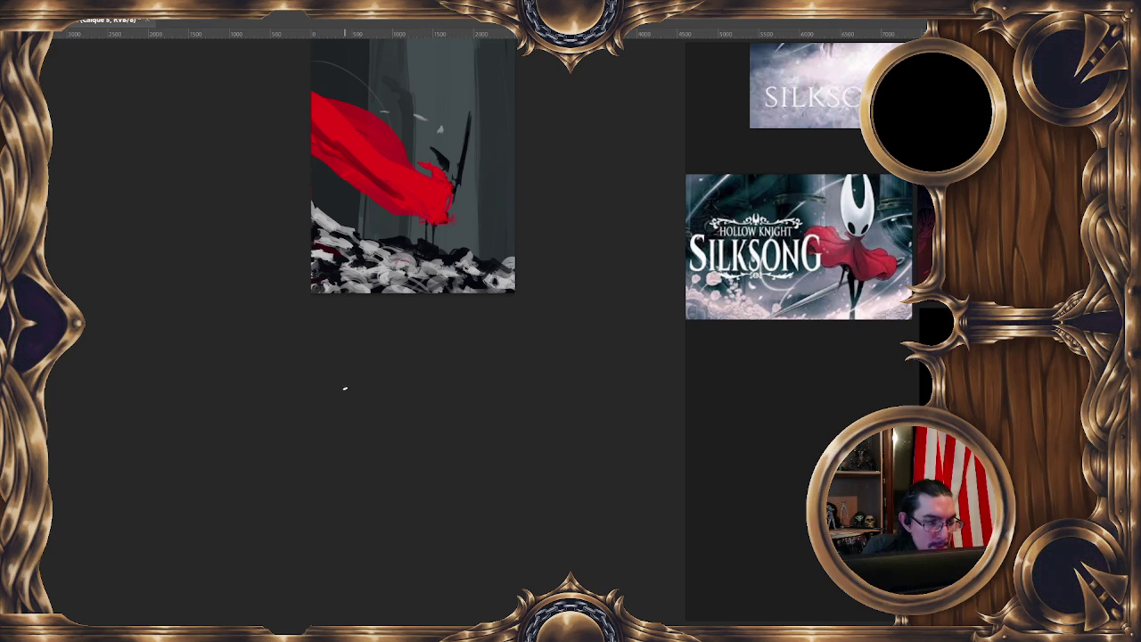
scroll(342, 399, left, 2)
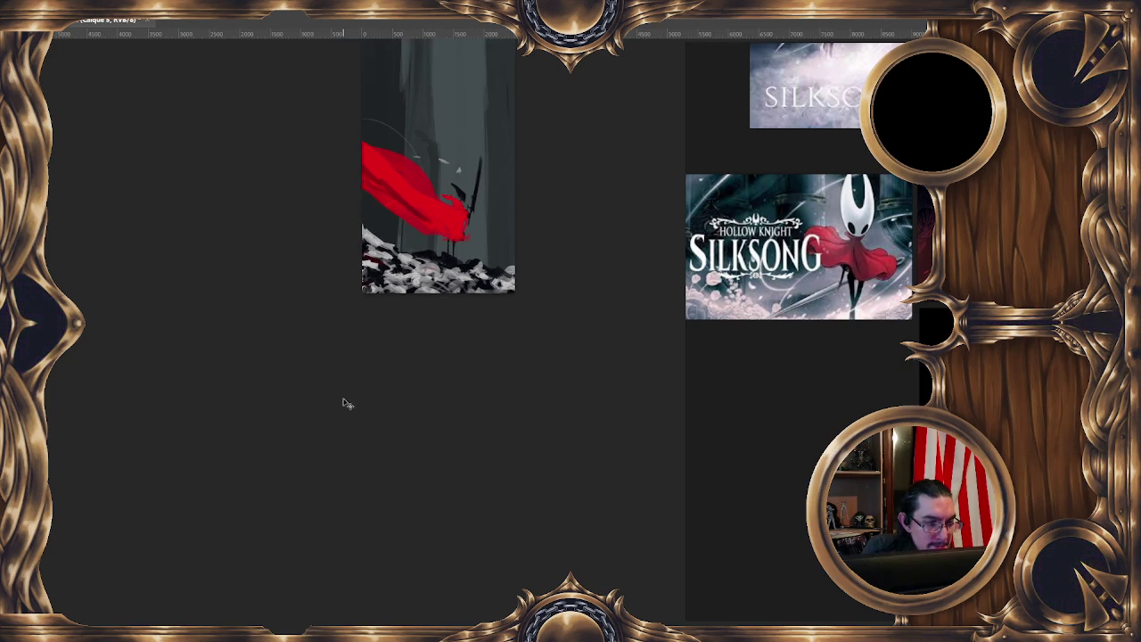
scroll(347, 404, up, 2)
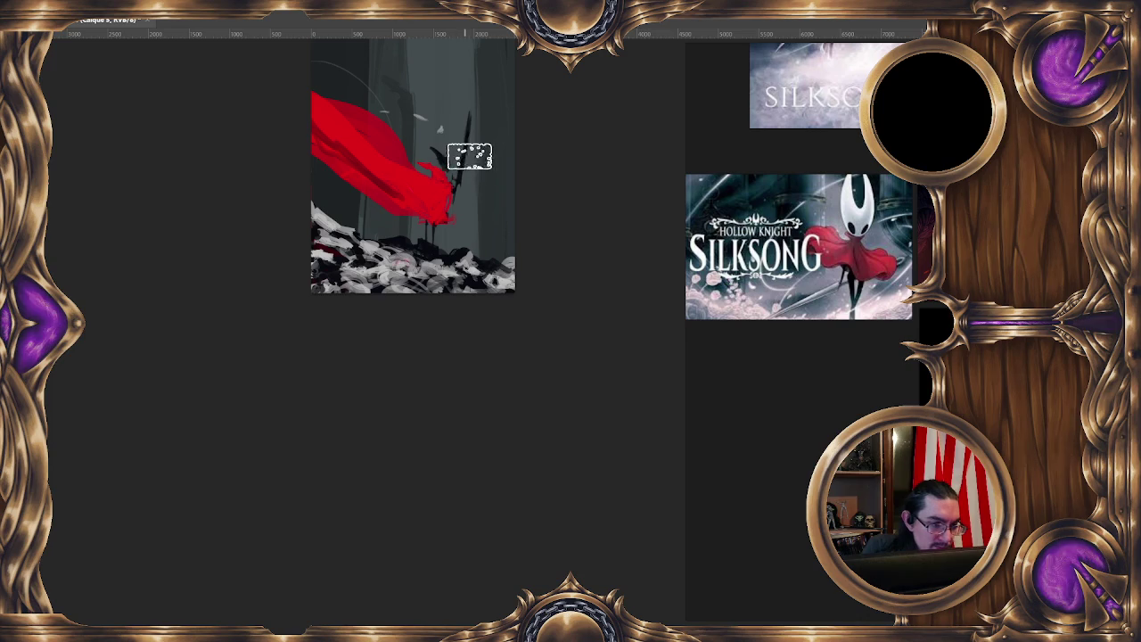
drag(469, 156, 458, 173)
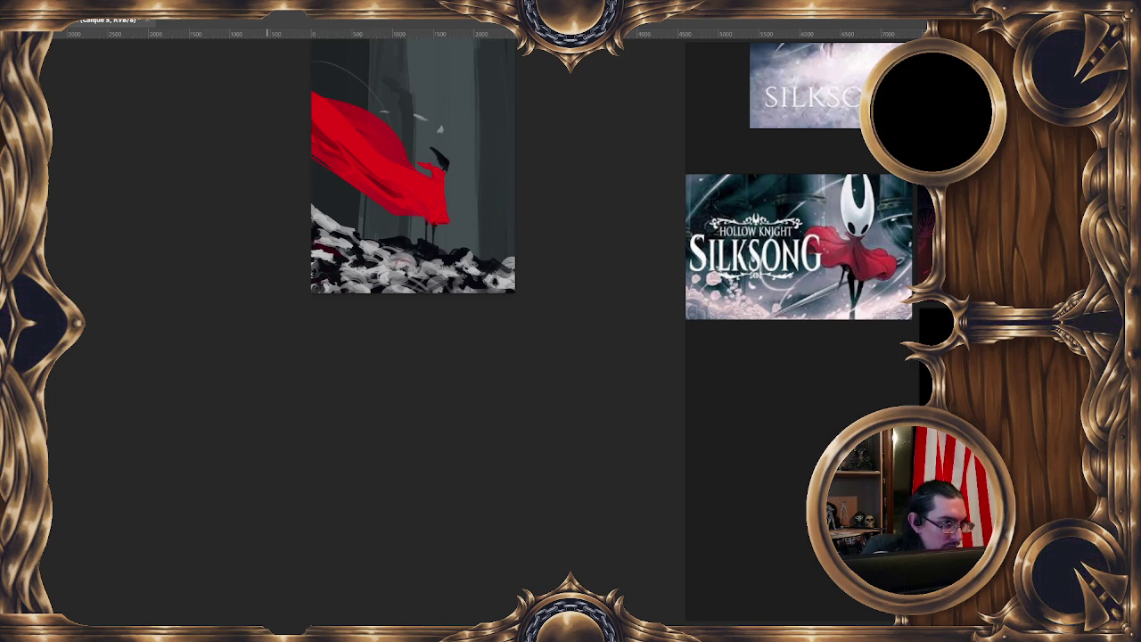
Repaint the red cloak into a looping fold, leaving the brush blend mode unchanged
drag(400, 158, 425, 183)
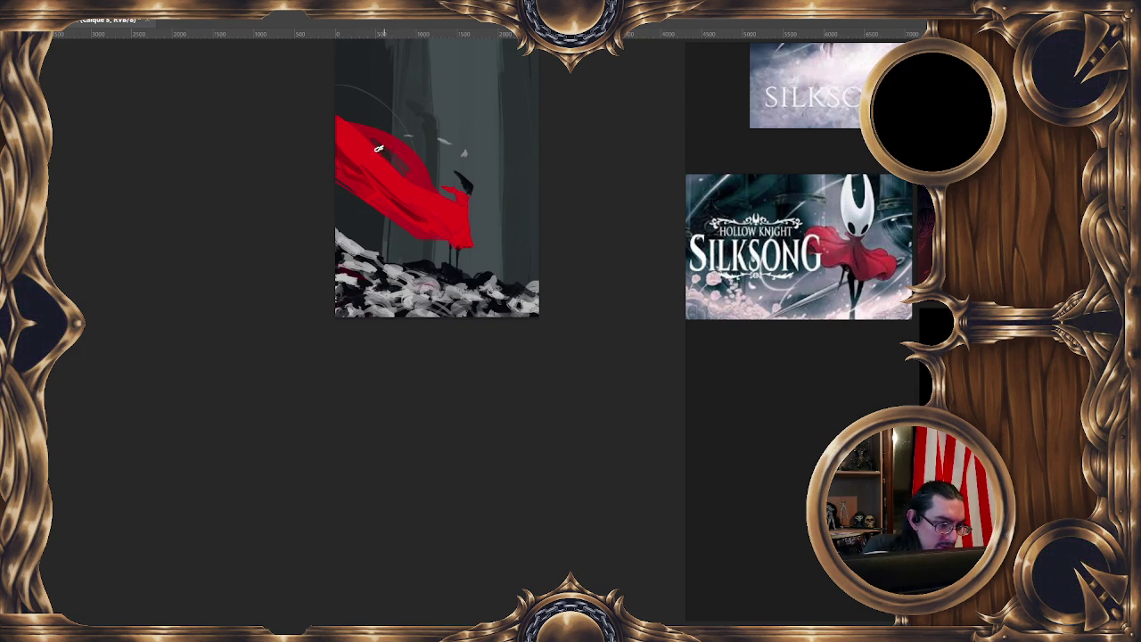
click(177, 17)
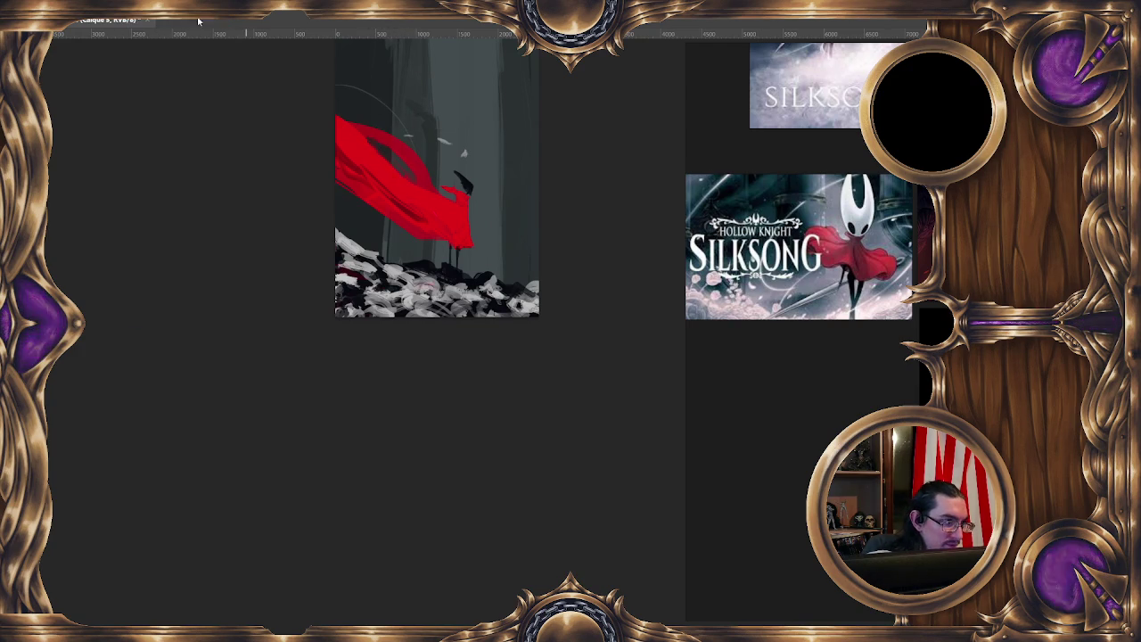
click(272, 52)
middle_click(410, 170)
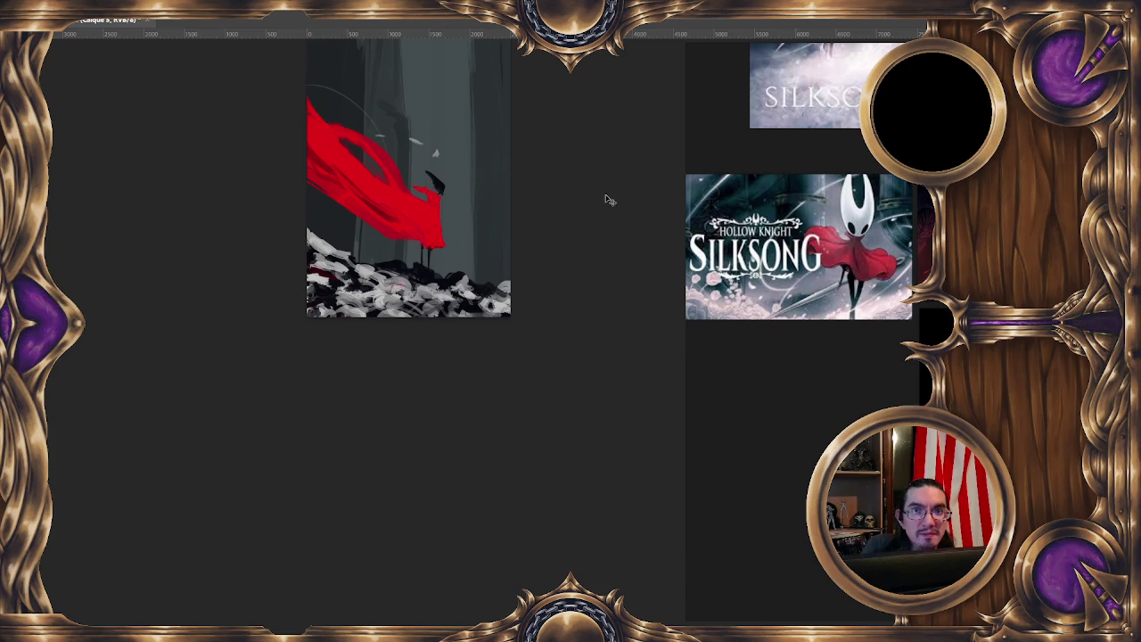
Flip the canvas back, fill the cloak's upper-edge gap with red, and enlarge the red knight reference
key(m)
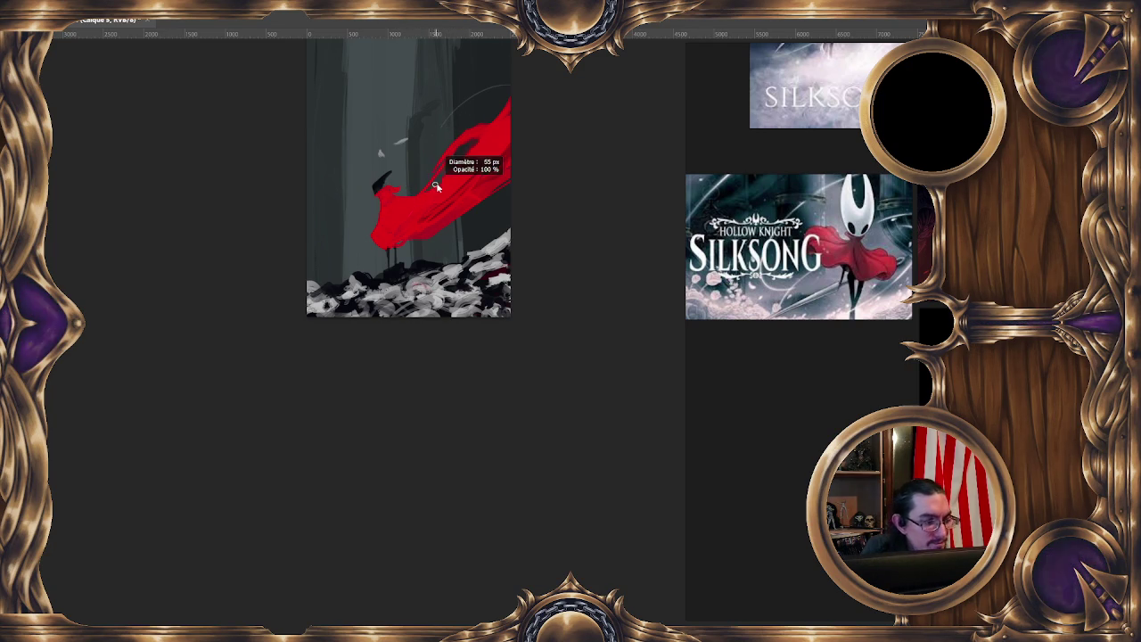
drag(460, 108, 510, 126)
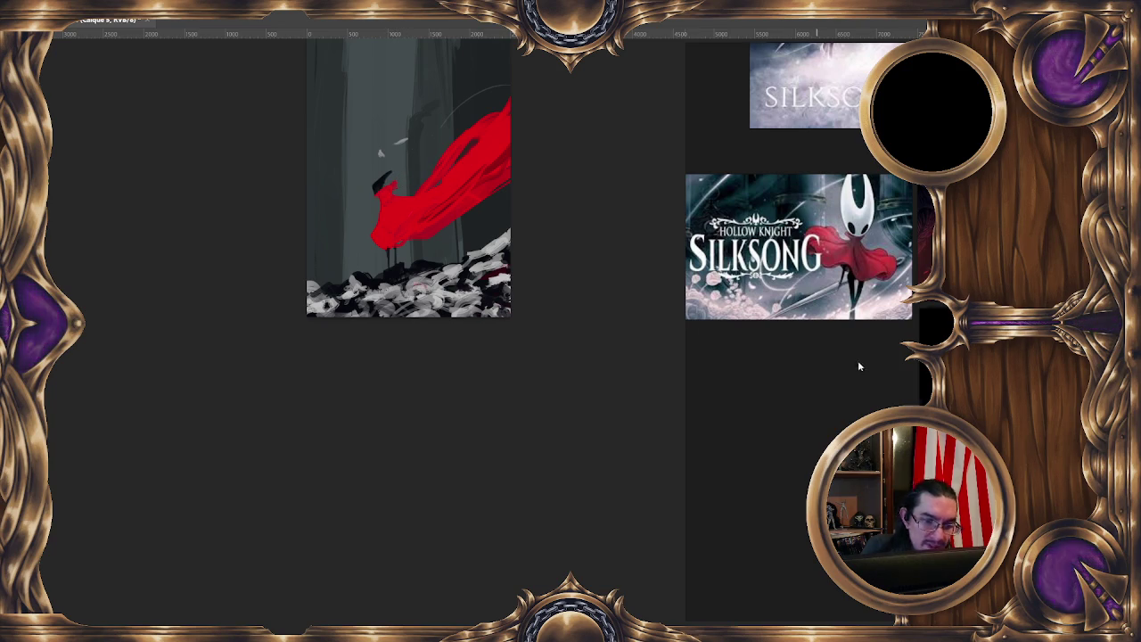
scroll(859, 366, down, 5)
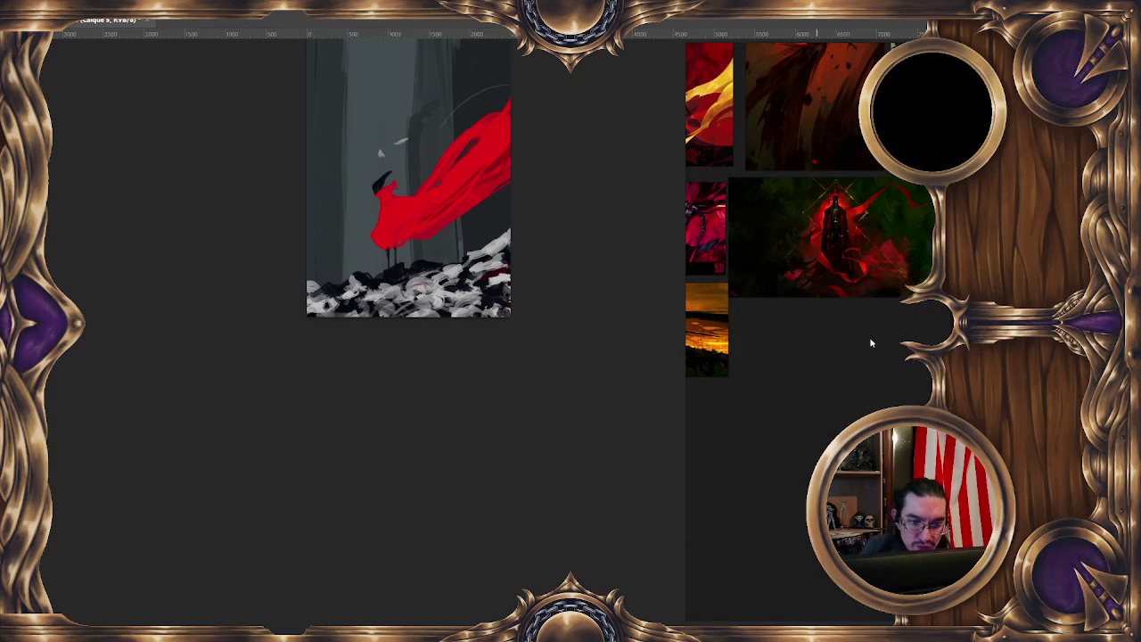
scroll(872, 344, up, 2)
scroll(807, 364, up, 1)
scroll(856, 348, up, 1)
scroll(875, 324, up, 1)
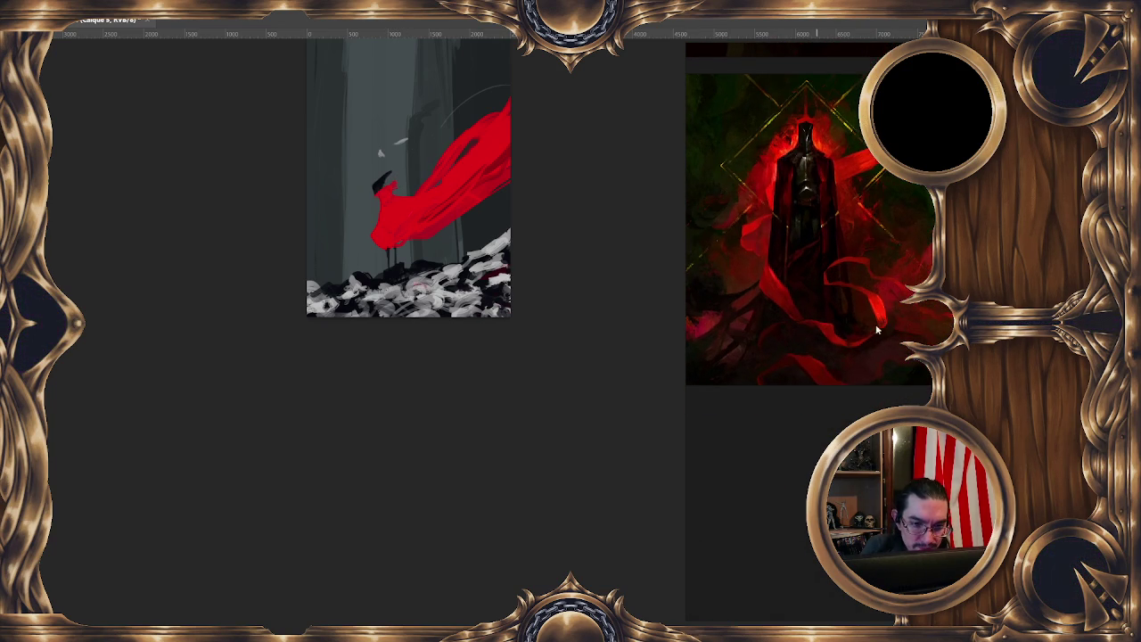
Zoom the reference board onto the red-lit sword figure and set the brush to 137 px
scroll(897, 388, down, 5)
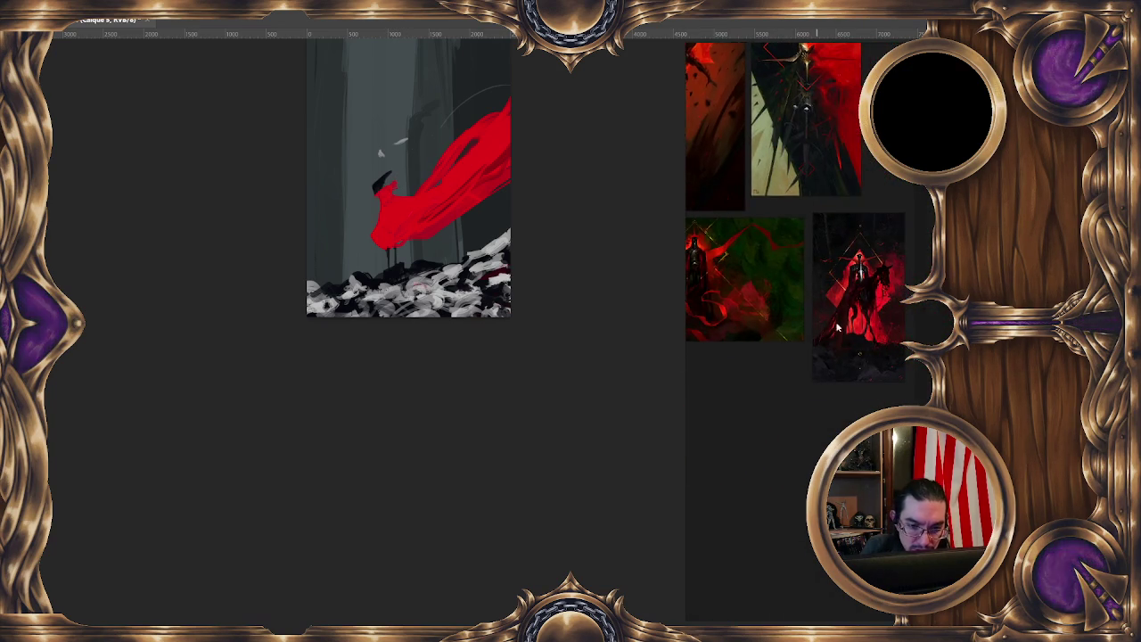
scroll(852, 347, up, 3)
scroll(860, 334, up, 2)
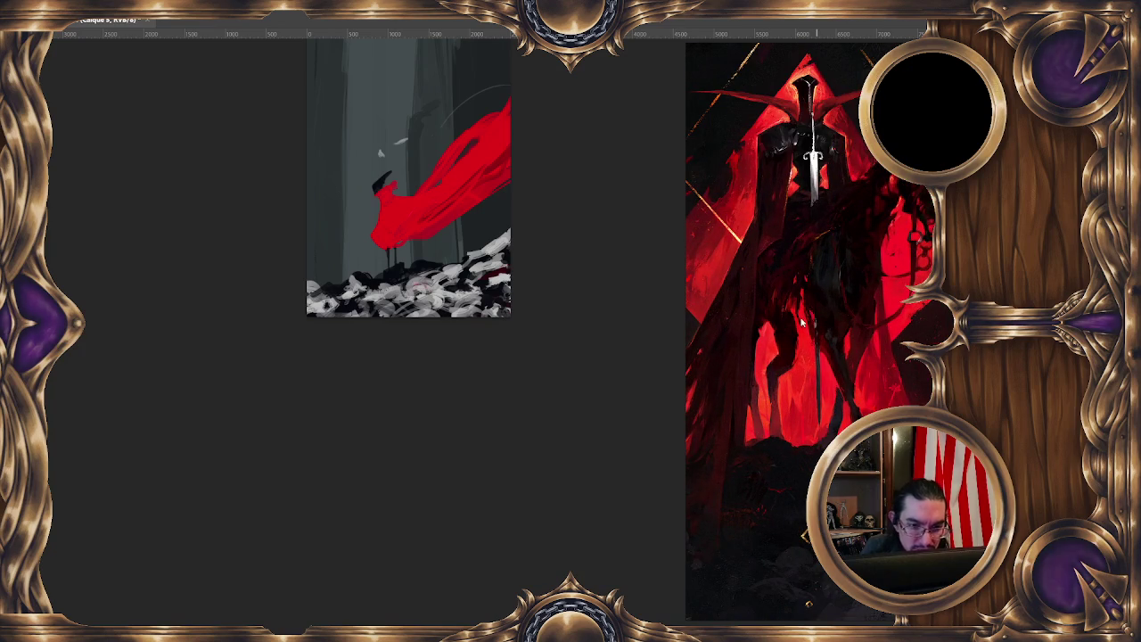
drag(512, 320, 546, 289)
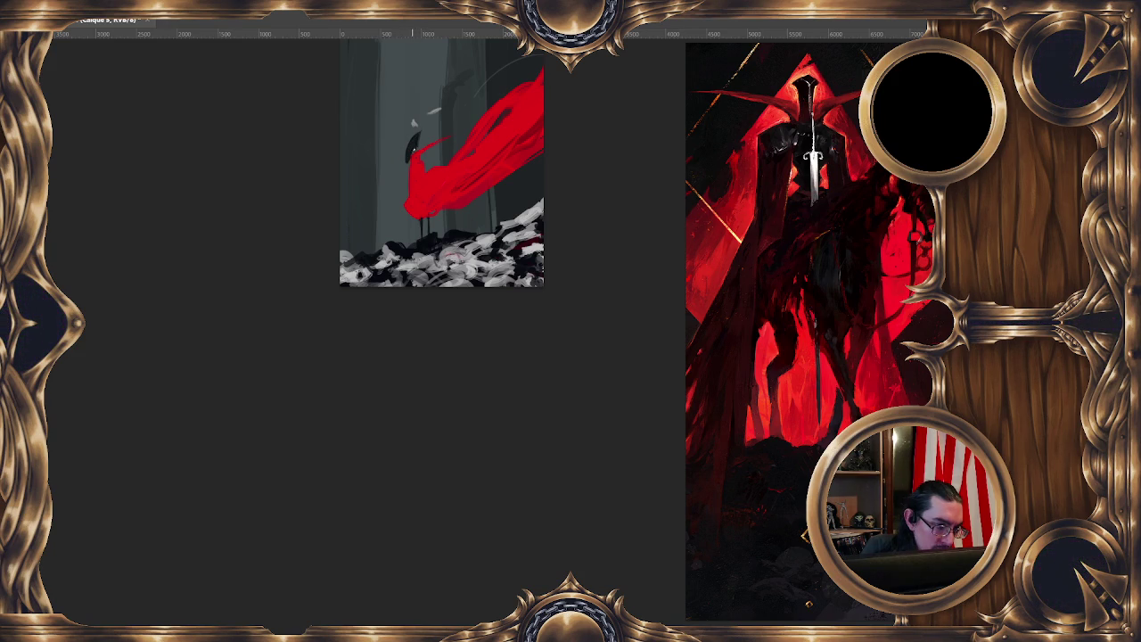
key(bracketright)
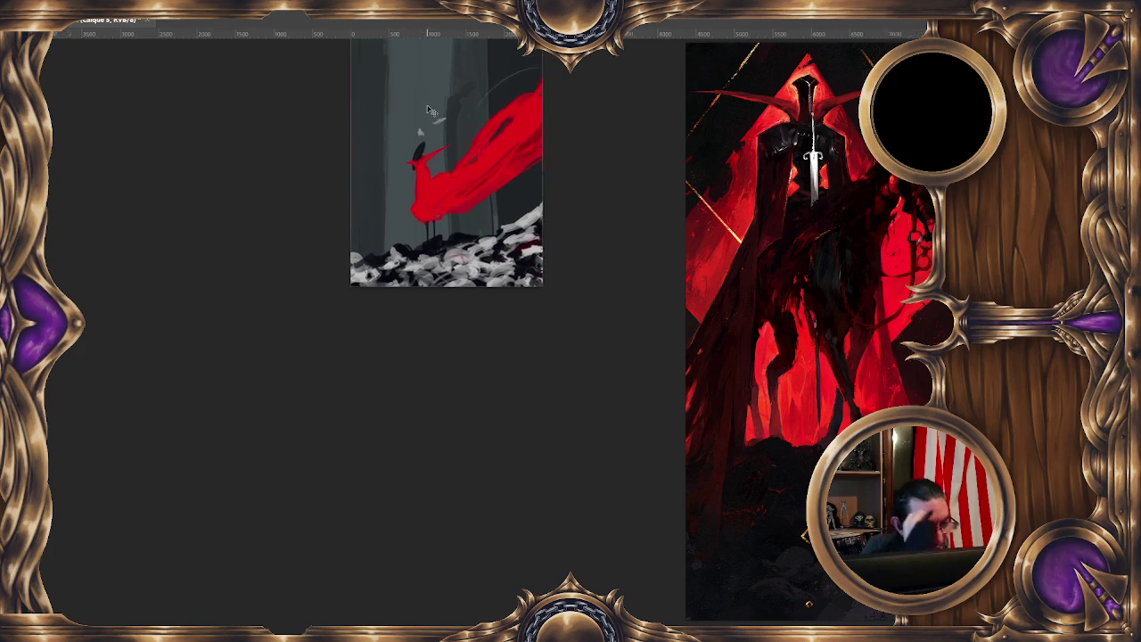
Paint a thin vertical spear rising from the small figure and lasso the spear area
scroll(427, 105, down, 3)
scroll(427, 105, up, 1)
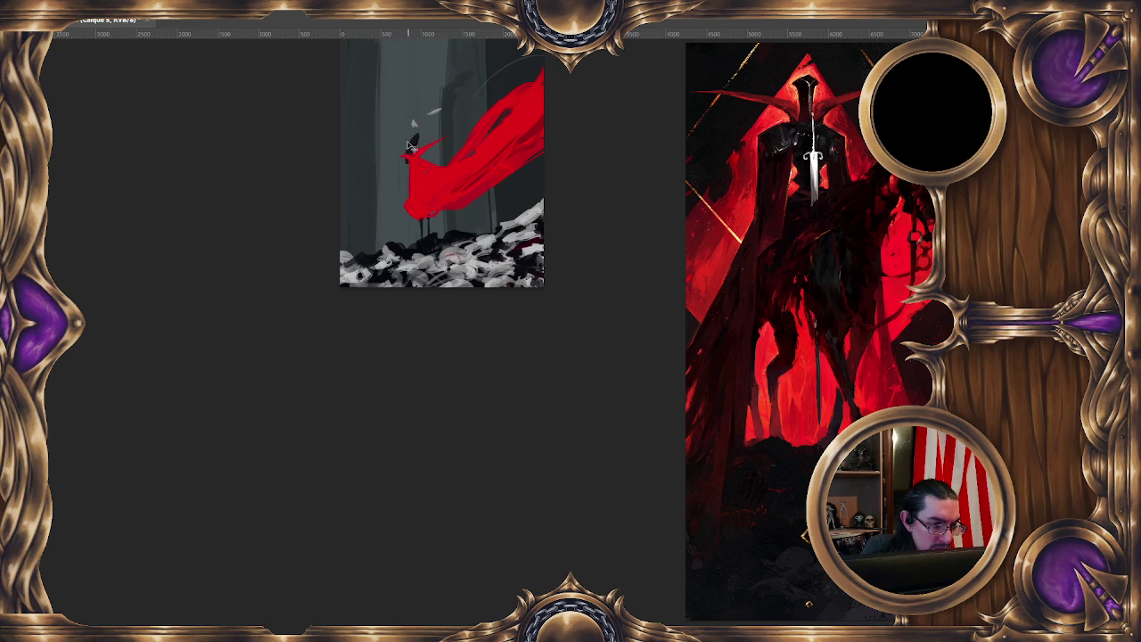
scroll(894, 316, down, 3)
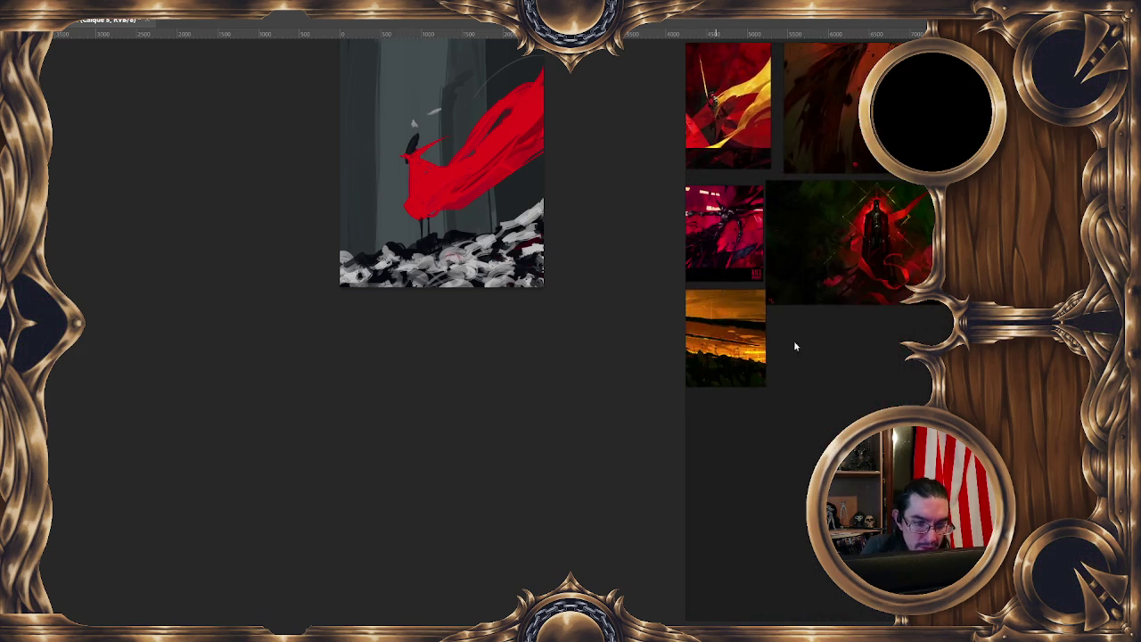
scroll(788, 376, down, 2)
scroll(803, 424, up, 3)
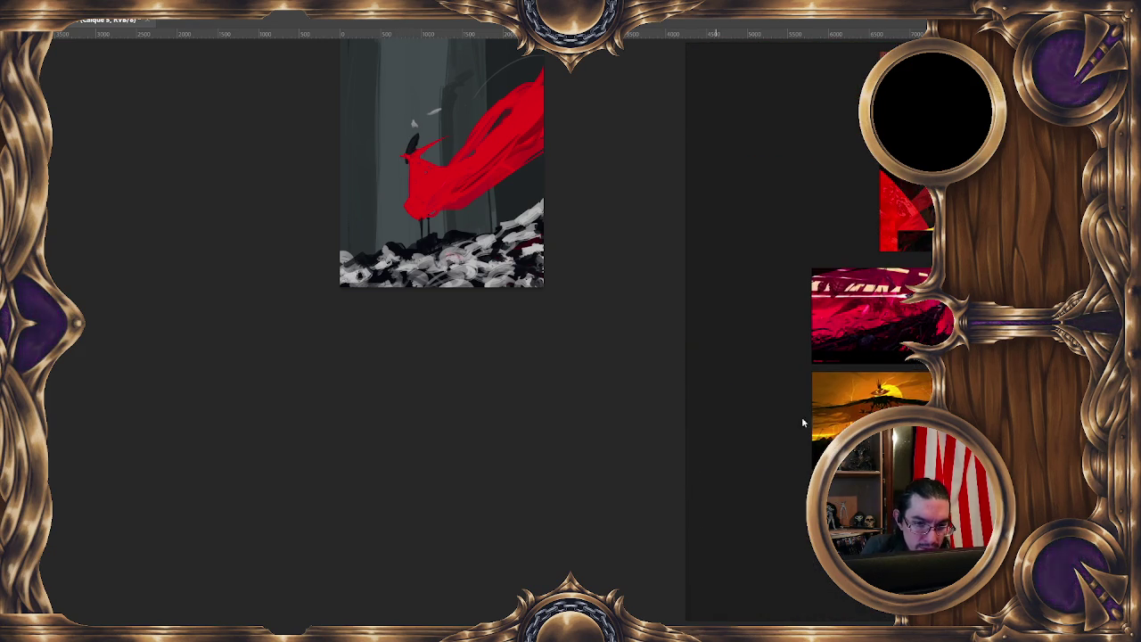
scroll(907, 220, up, 3)
scroll(856, 267, up, 3)
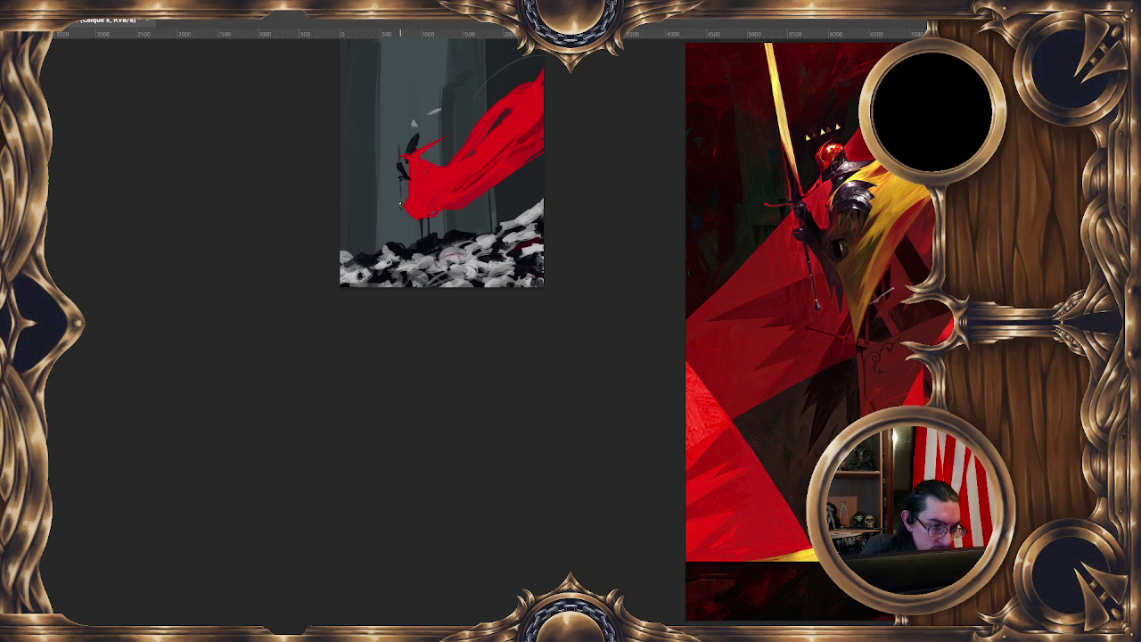
drag(402, 111, 402, 134)
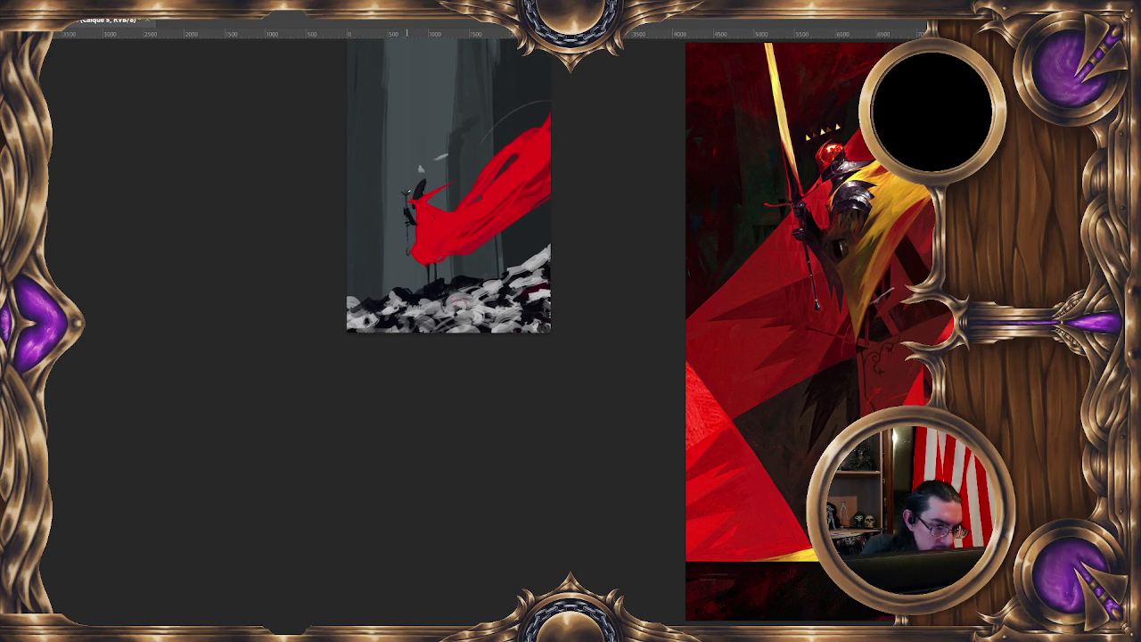
drag(422, 133, 406, 211)
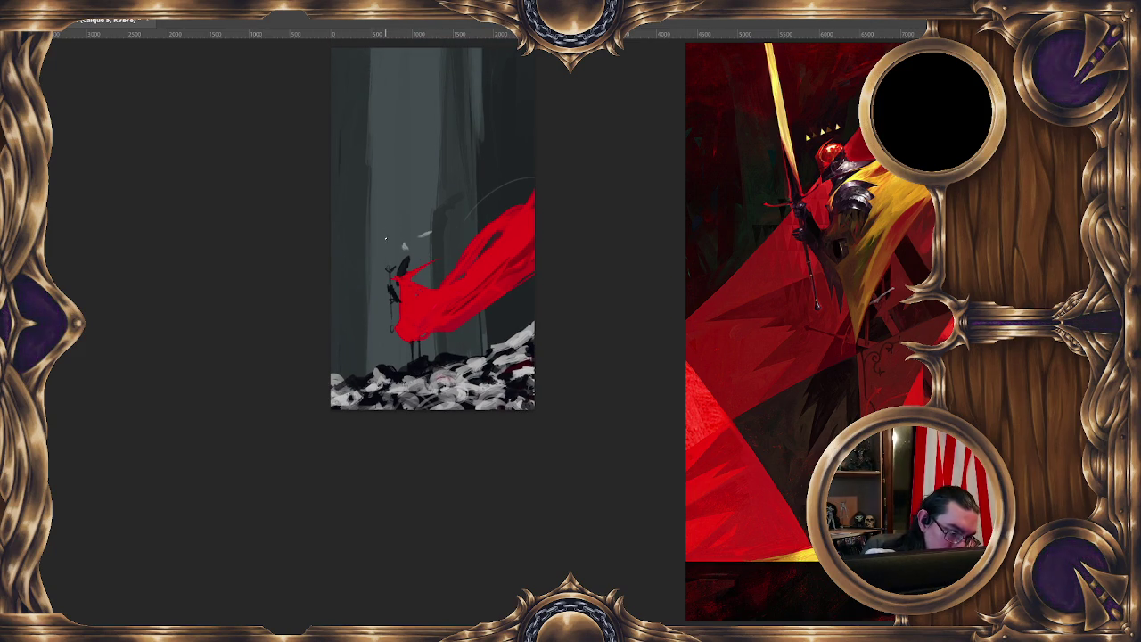
drag(384, 266, 379, 144)
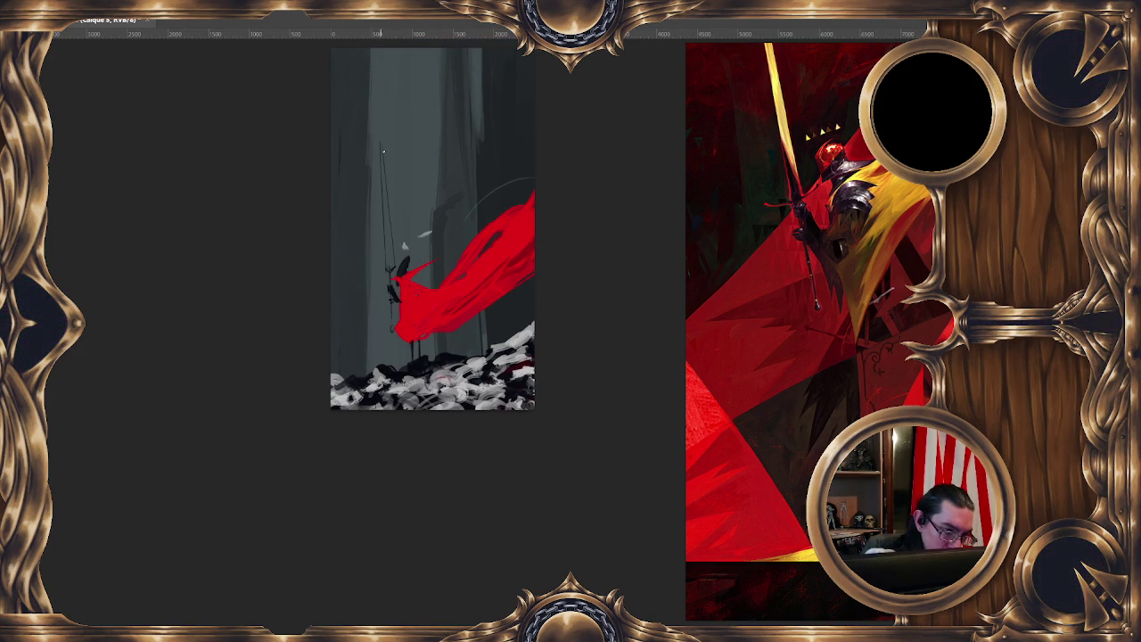
drag(427, 255, 464, 153)
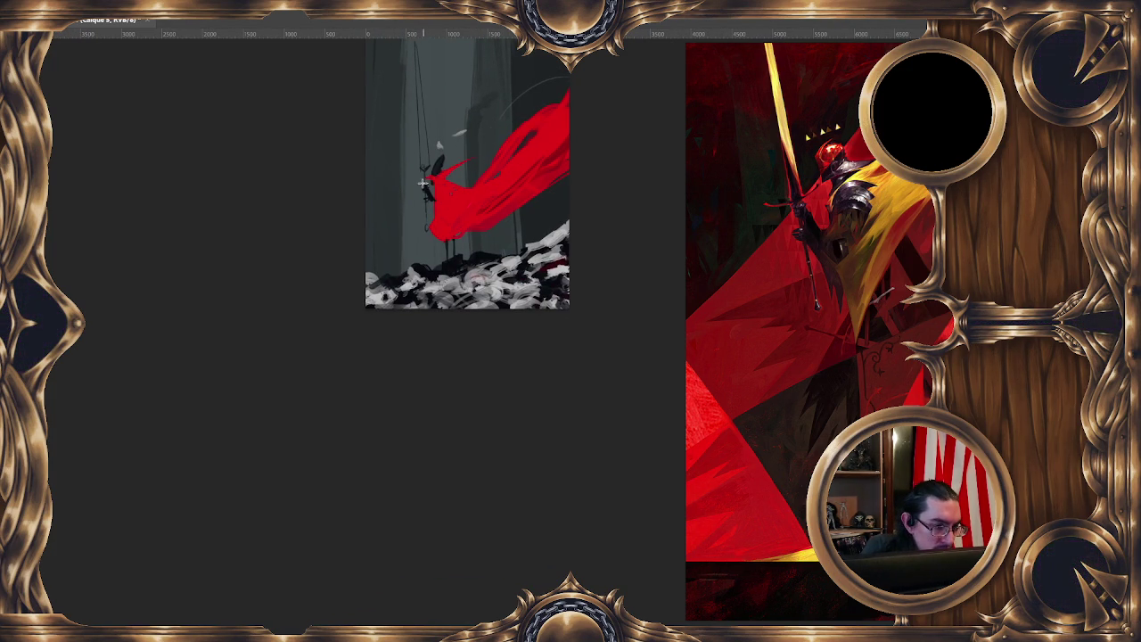
drag(422, 175, 427, 177)
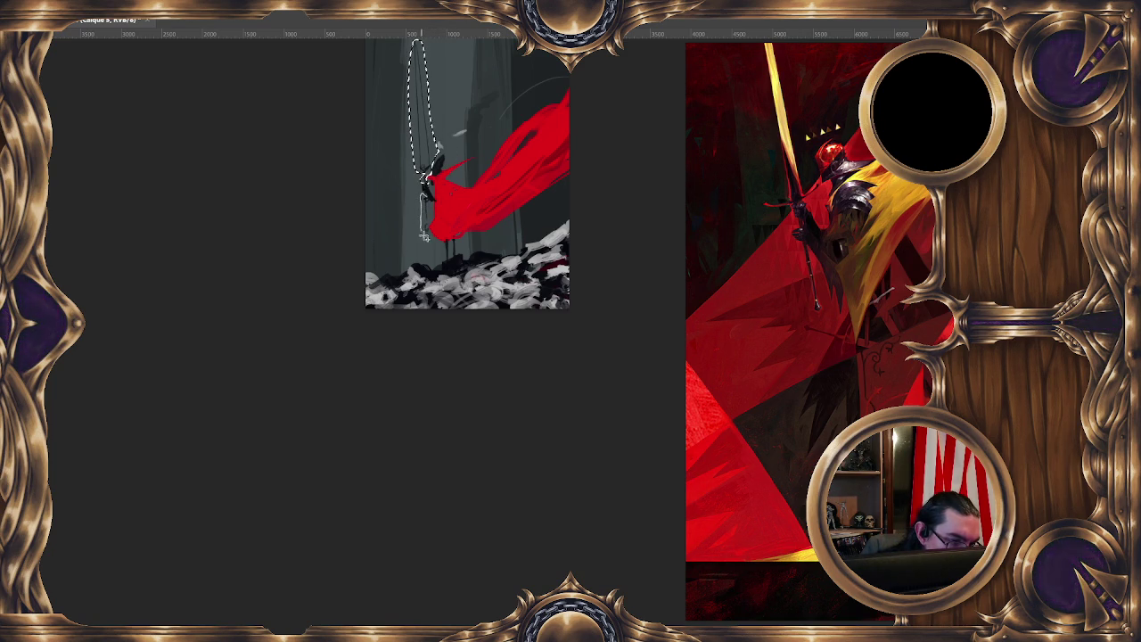
Cut the lassoed spear onto its own layer with Calque par Couper and move it down about 13 px
right_click(423, 194)
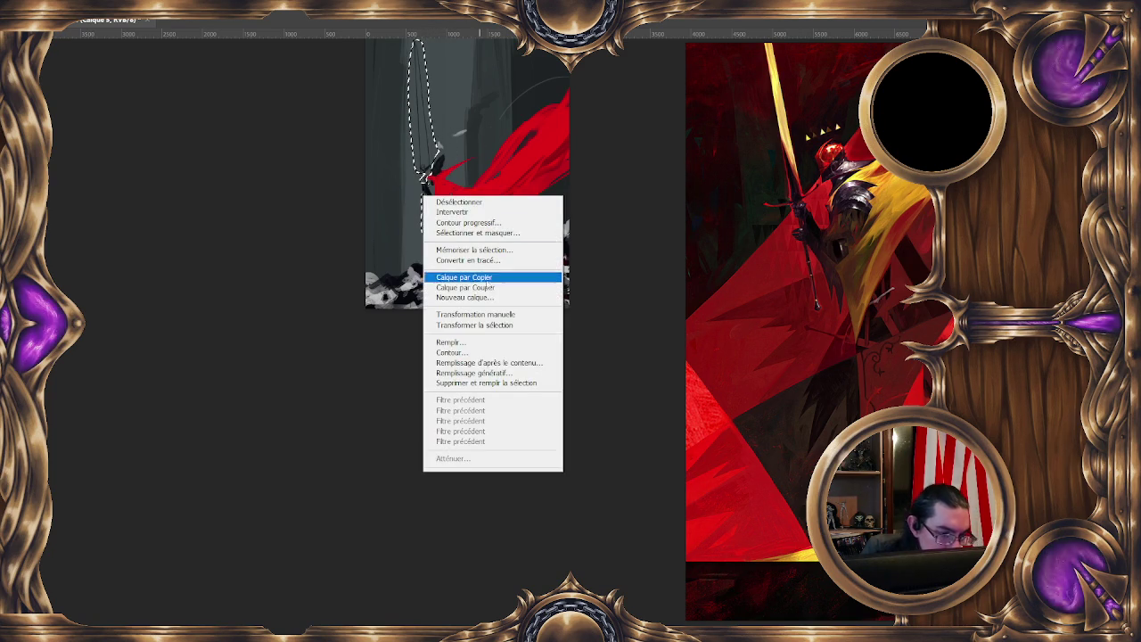
click(493, 288)
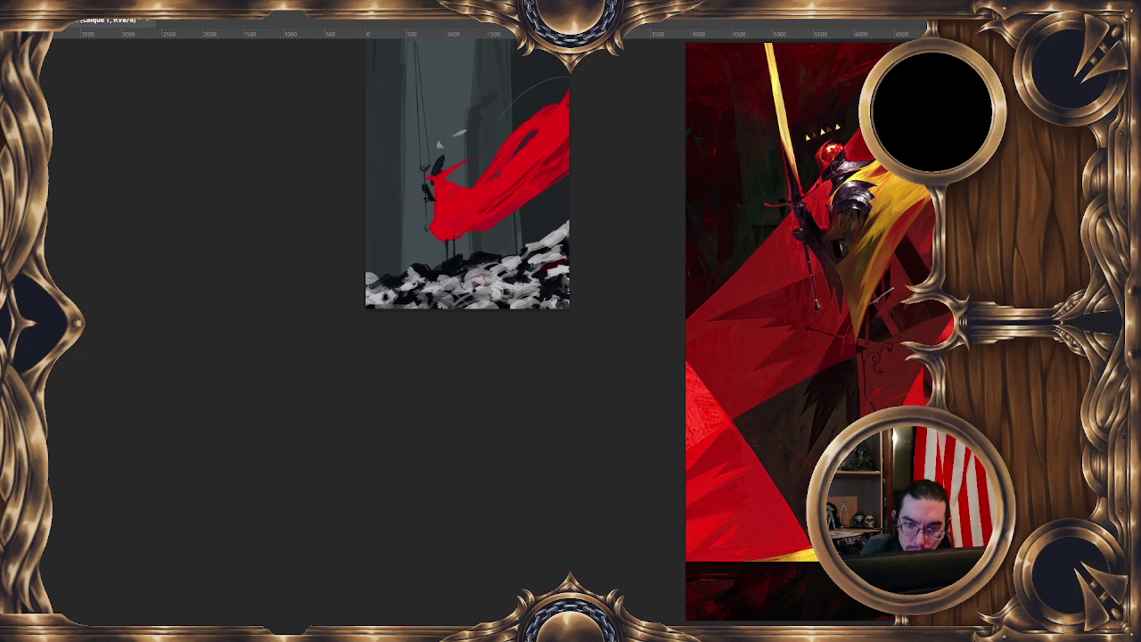
right_click(424, 147)
click(493, 264)
mouse_move(438, 184)
mouse_down()
mouse_move(428, 206)
mouse_move(464, 186)
mouse_move(430, 205)
mouse_up()
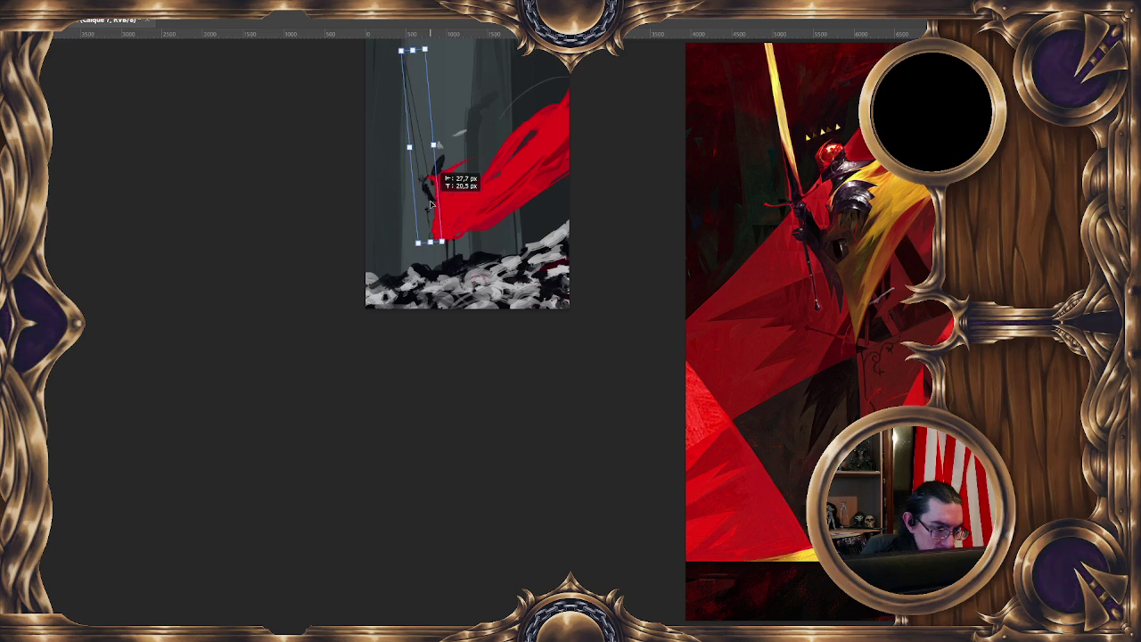
key(Return)
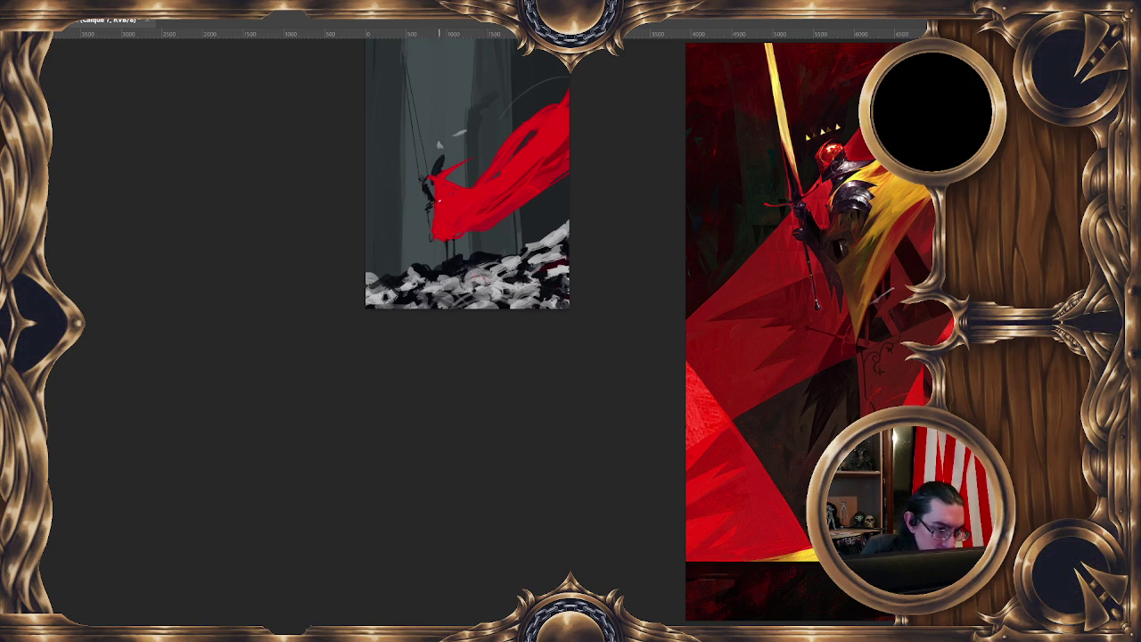
Zoom and pan around the painting to review the repositioned spear
scroll(435, 207, up, 1)
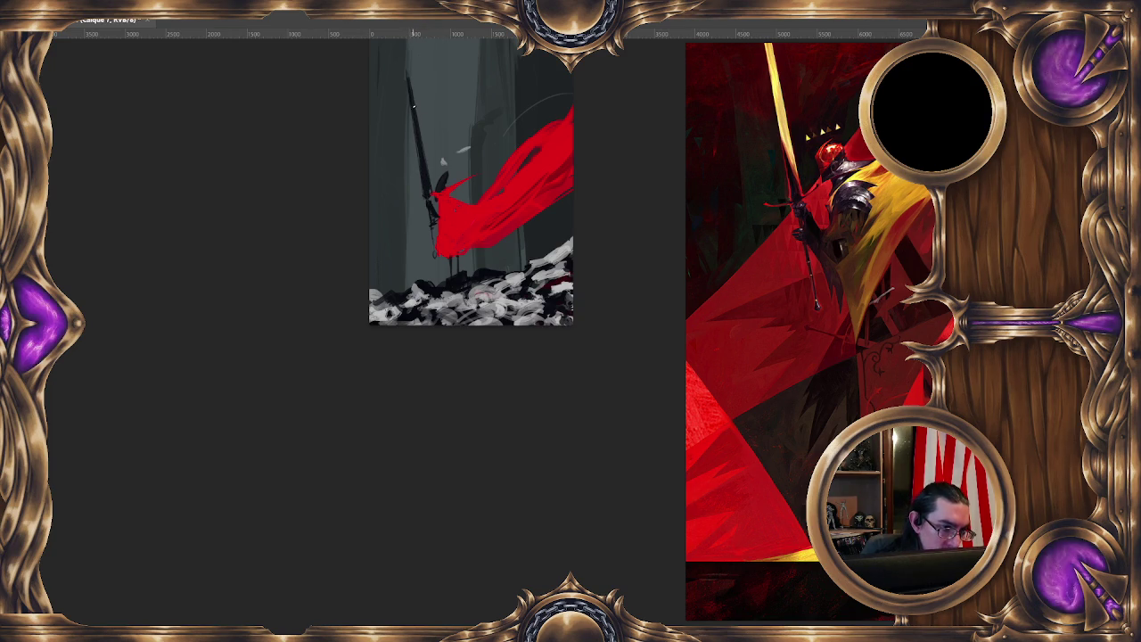
drag(480, 189, 480, 169)
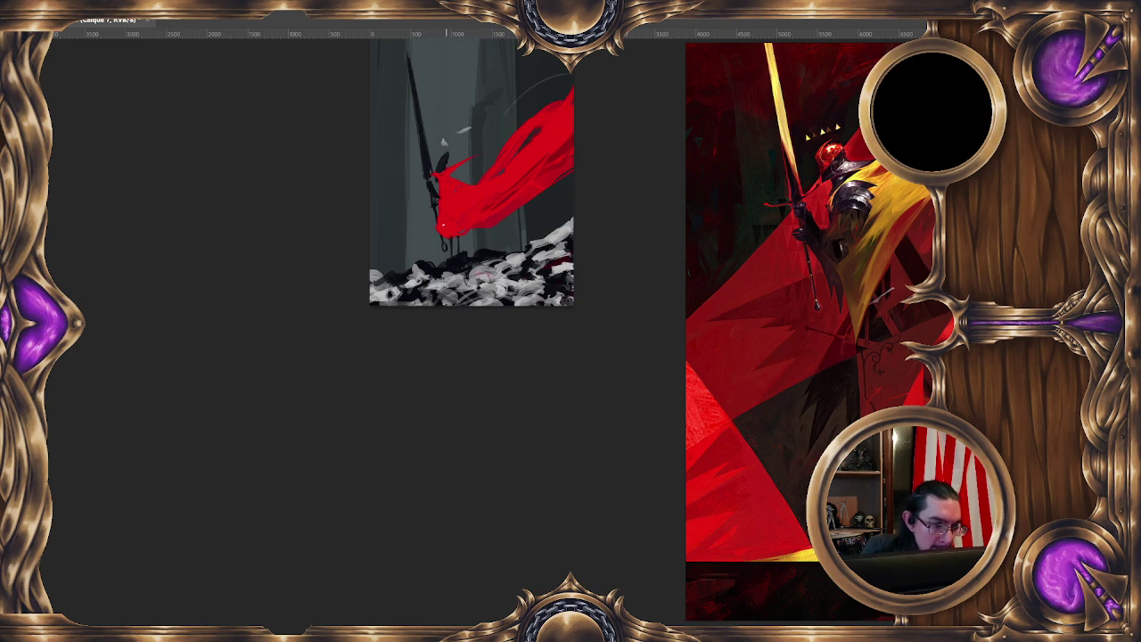
scroll(384, 236, down, 1)
scroll(384, 236, up, 1)
scroll(382, 235, down, 1)
scroll(381, 235, up, 1)
scroll(381, 232, down, 1)
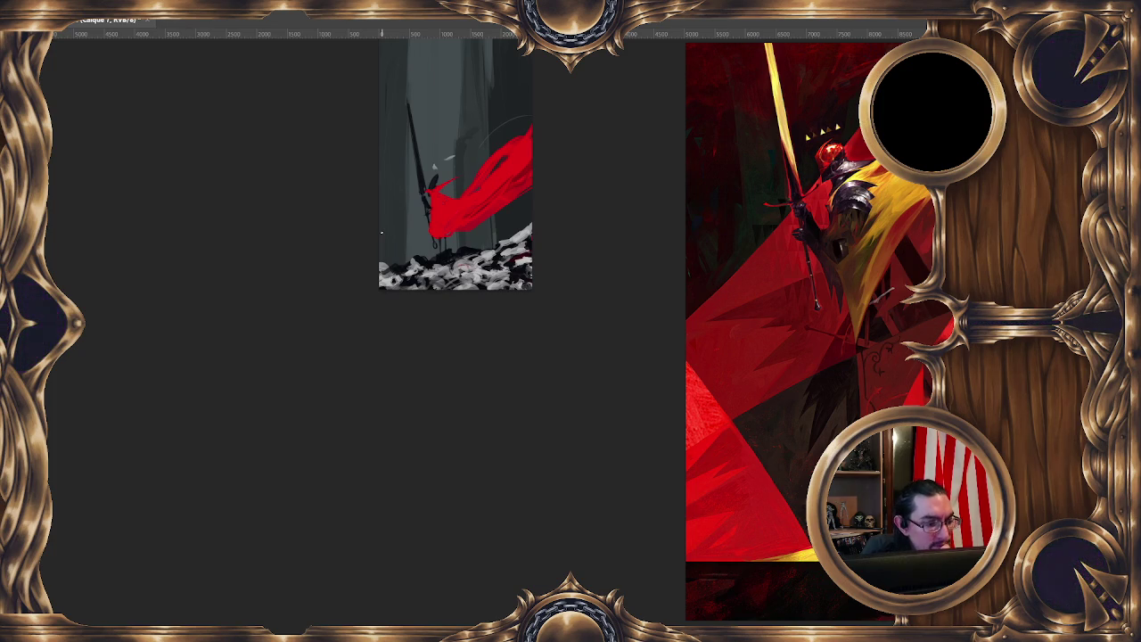
scroll(381, 233, down, 1)
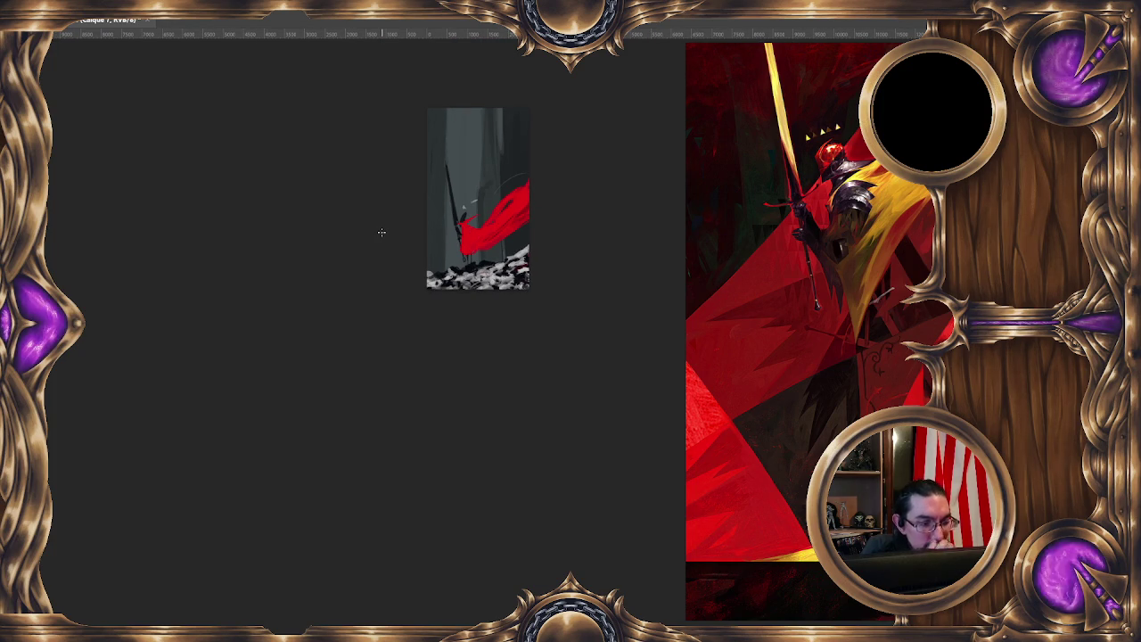
scroll(381, 233, up, 1)
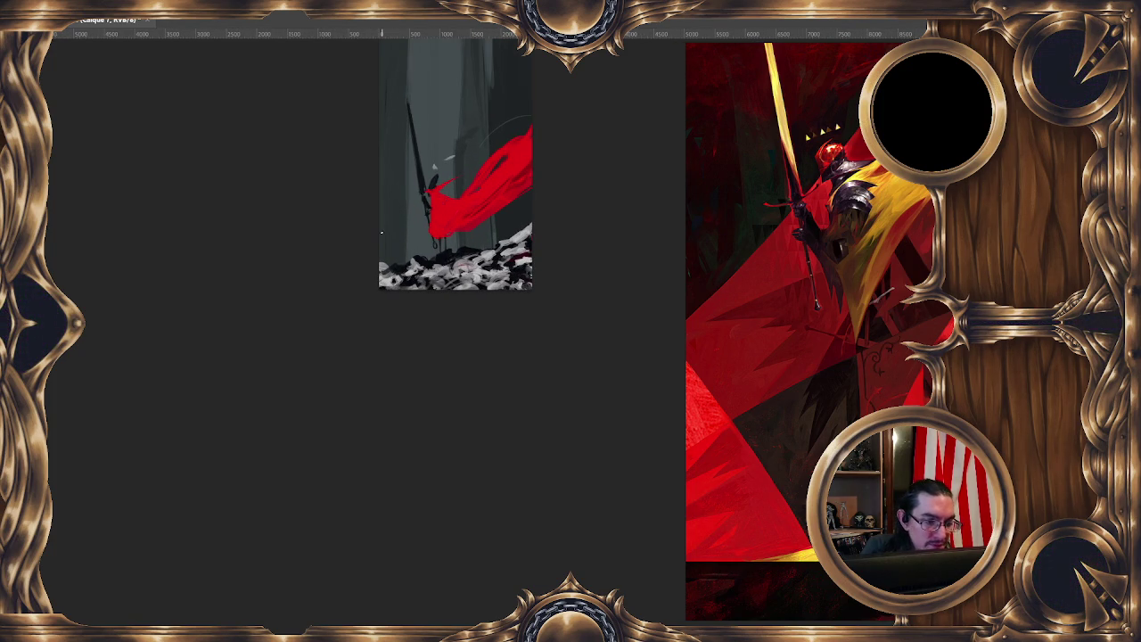
drag(382, 233, 353, 195)
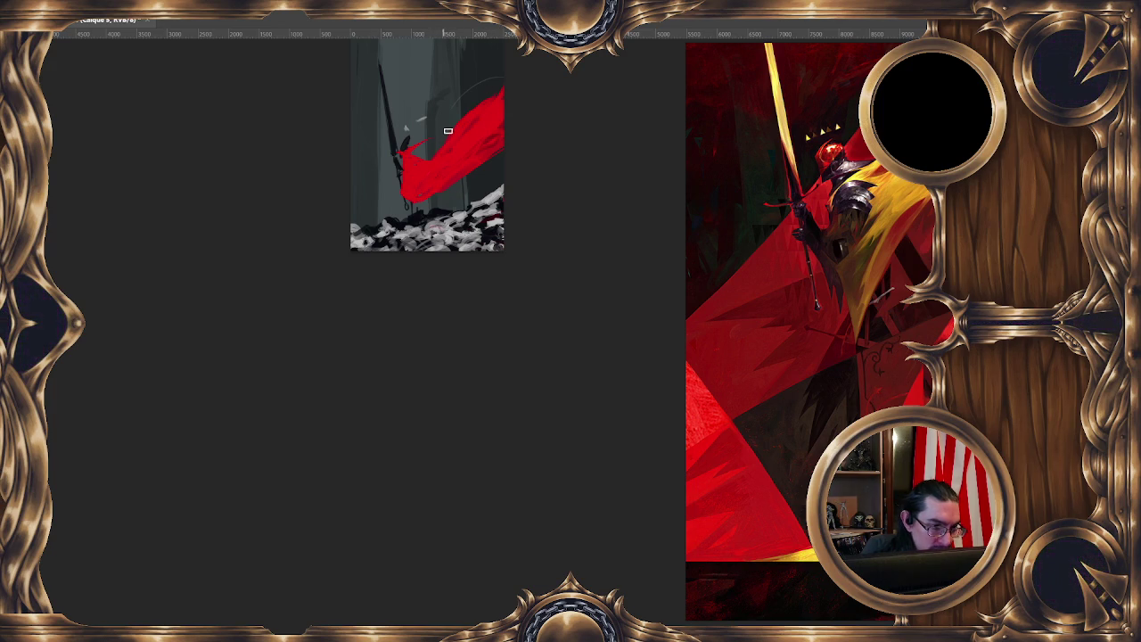
Repaint the cloak lower over the white rubble, erasing its upper right and toning down its top edge
key(ctrl+z)
key(ctrl+z)
key(ctrl+z)
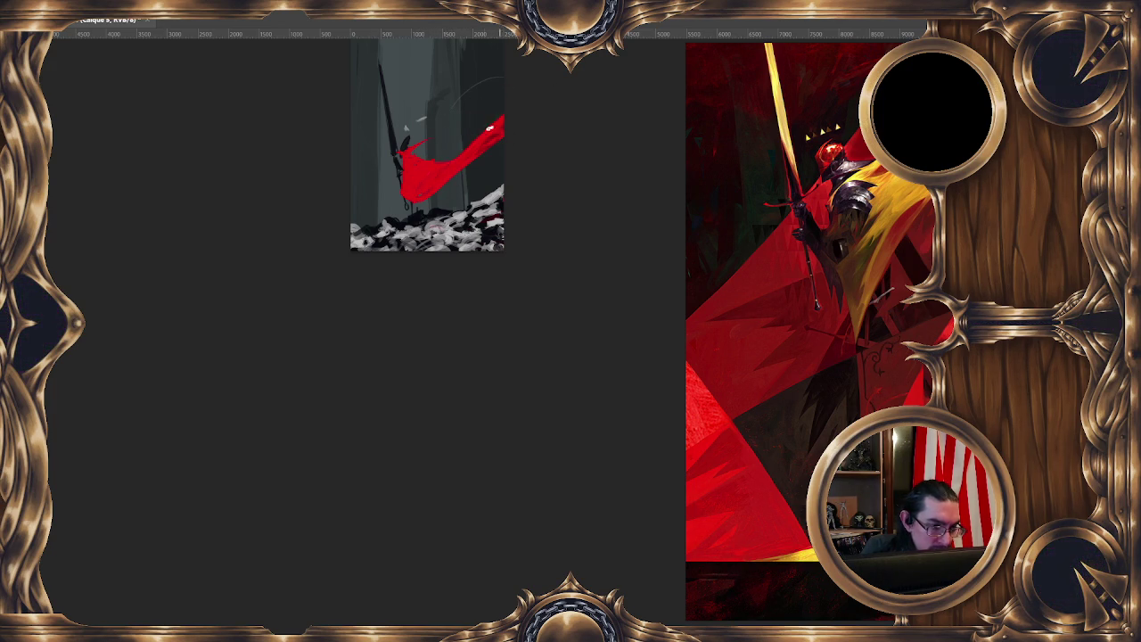
drag(490, 129, 497, 166)
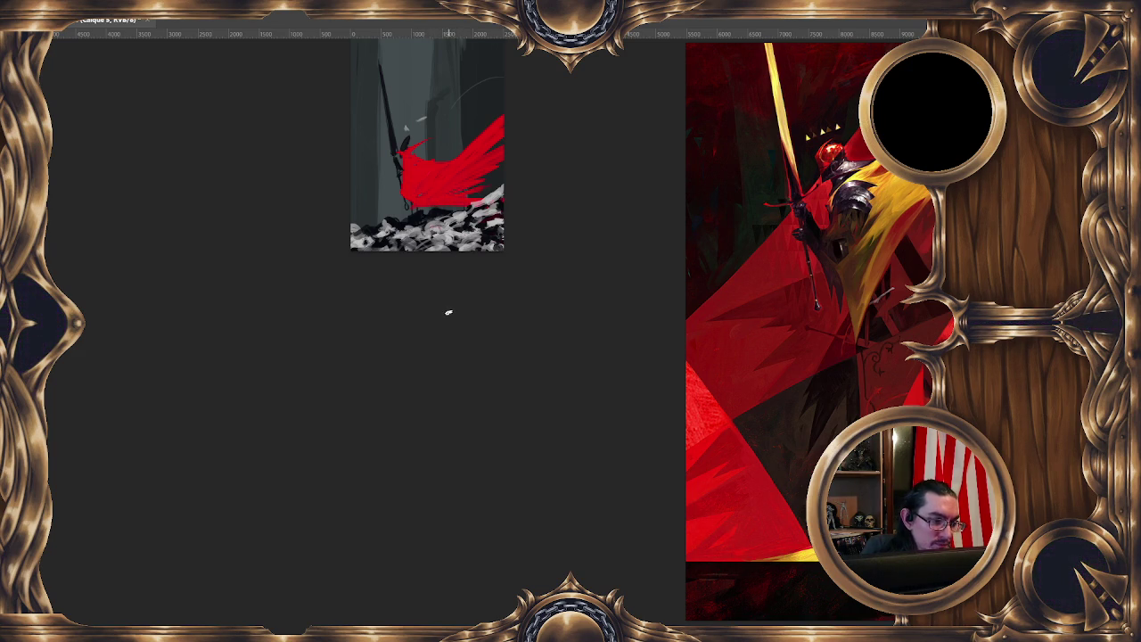
drag(471, 152, 502, 125)
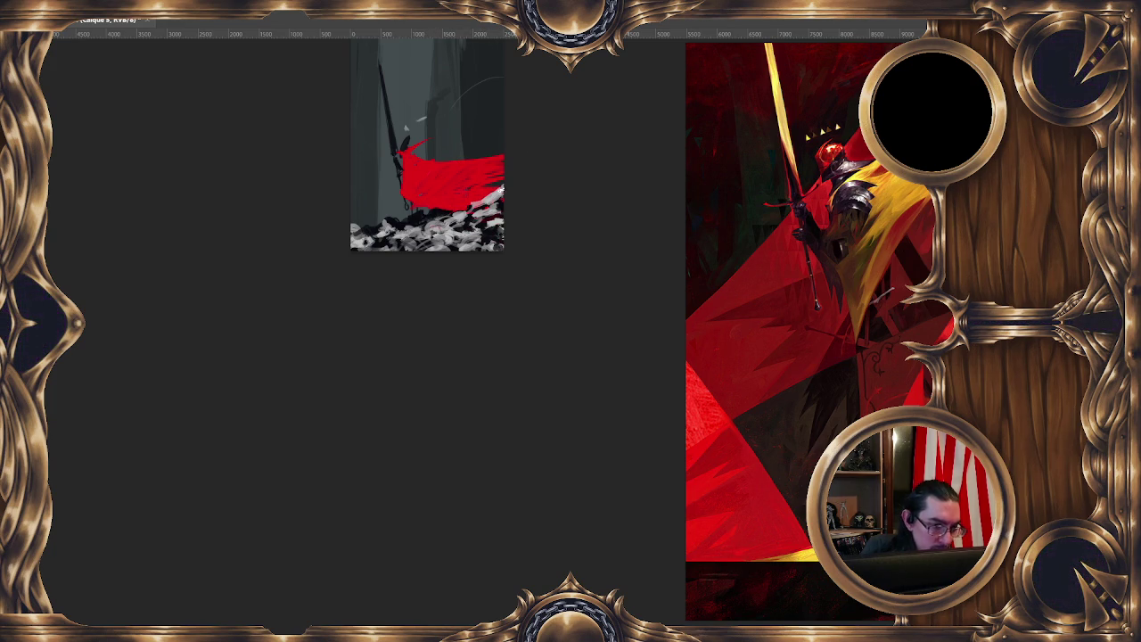
drag(437, 192, 499, 219)
key(ctrl+z)
drag(438, 189, 503, 221)
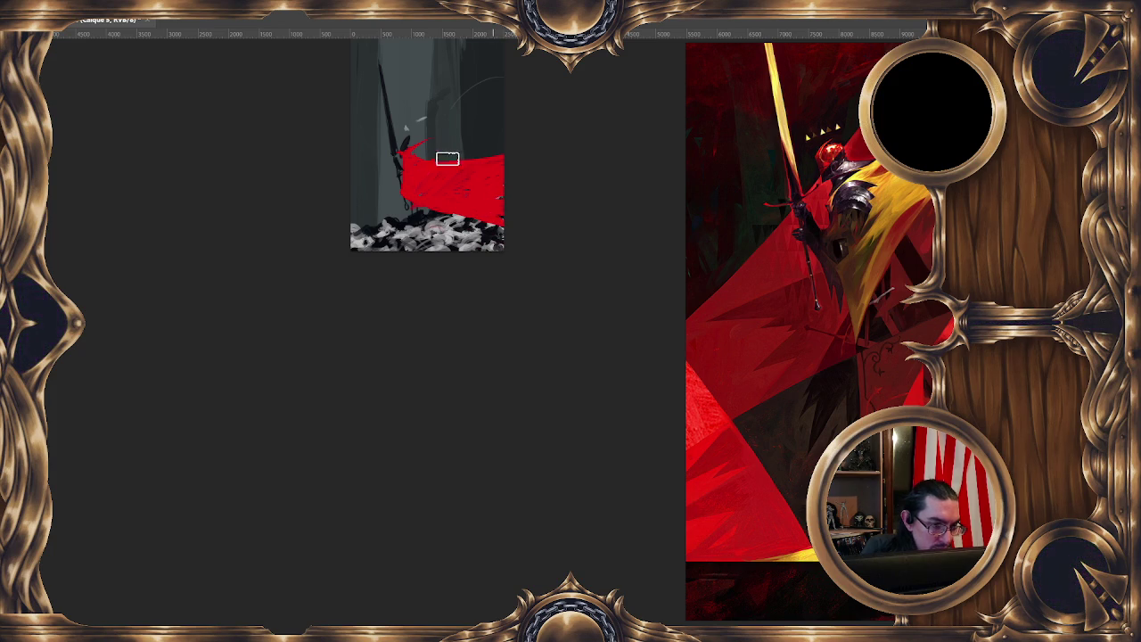
drag(526, 160, 429, 169)
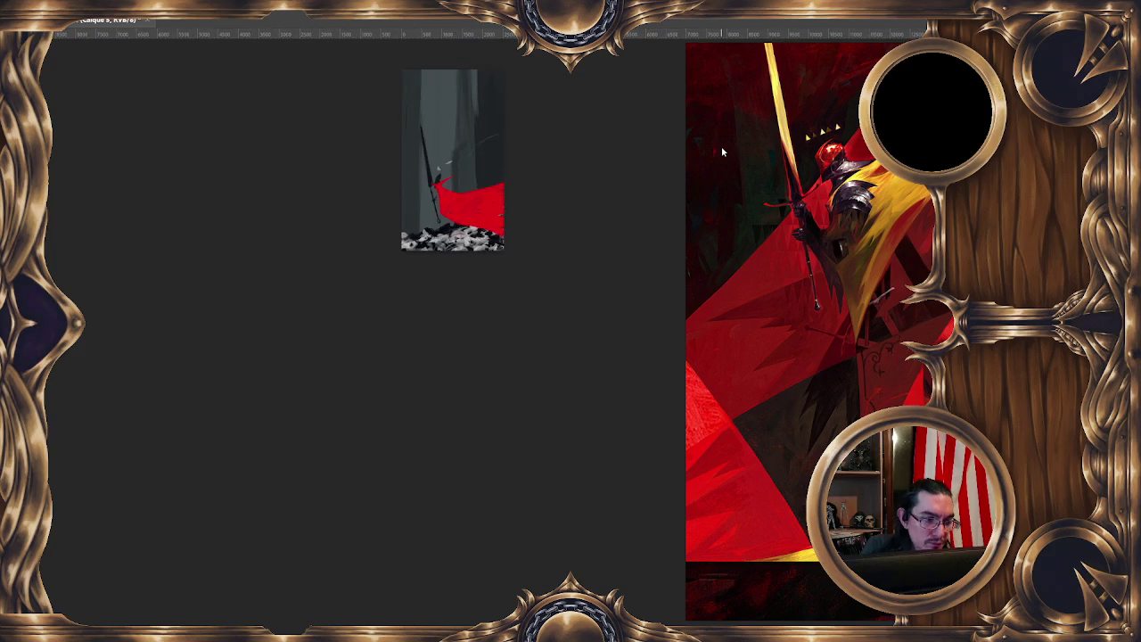
Flip the canvas horizontally to check the painting's composition in mirror view
key(m)
scroll(443, 255, down, 1)
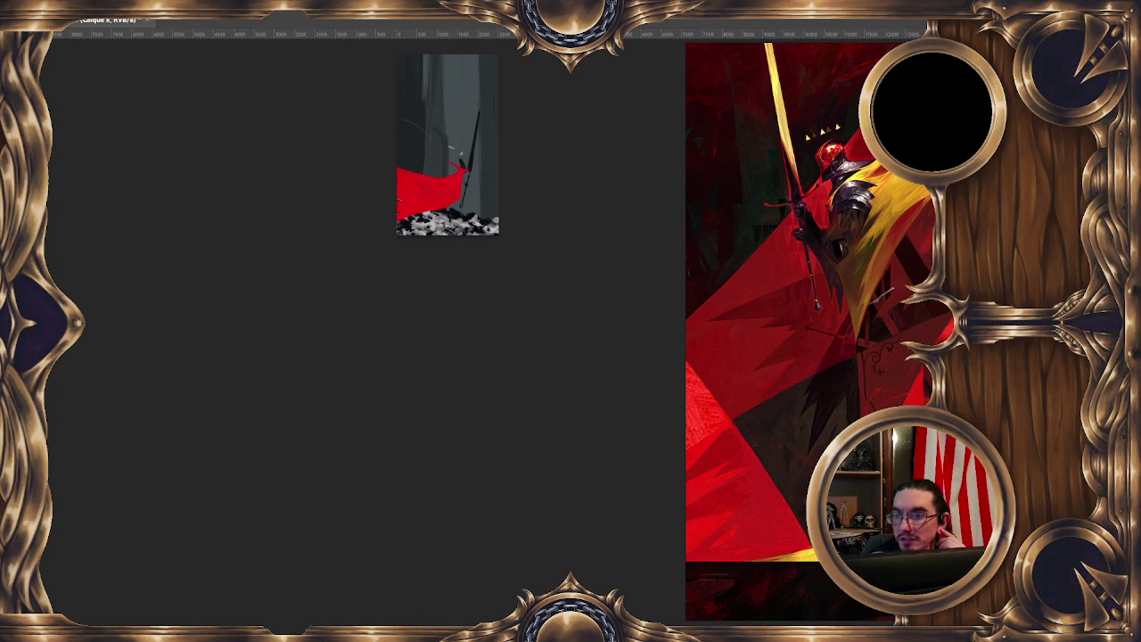
scroll(811, 241, down, 2)
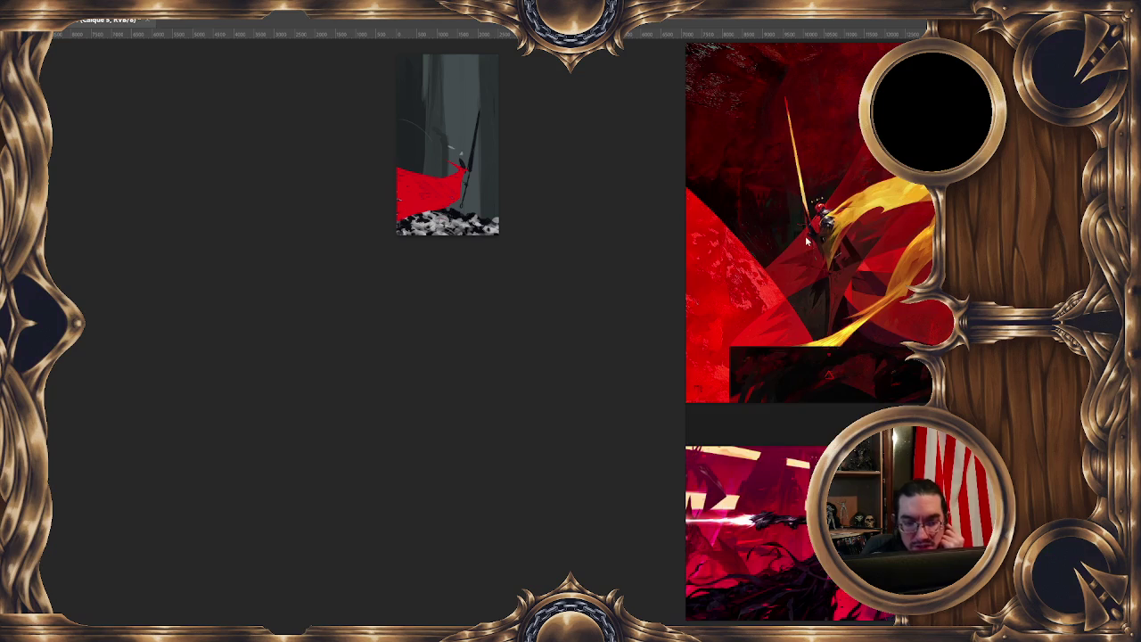
scroll(805, 235, down, 2)
scroll(803, 243, down, 2)
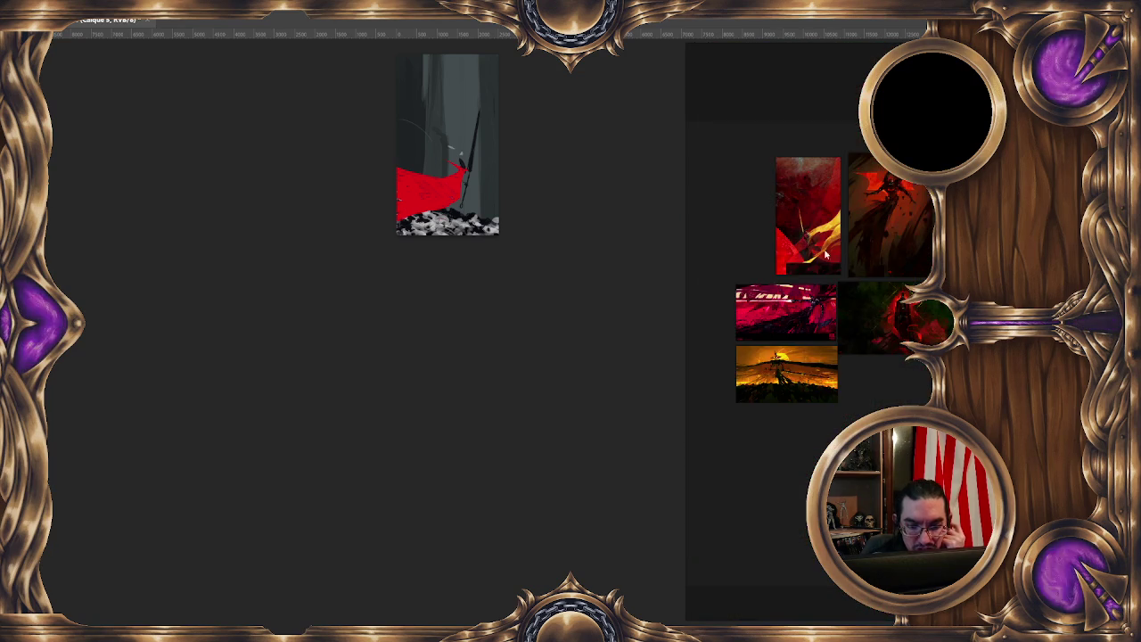
scroll(815, 183, down, 1)
scroll(814, 180, down, 1)
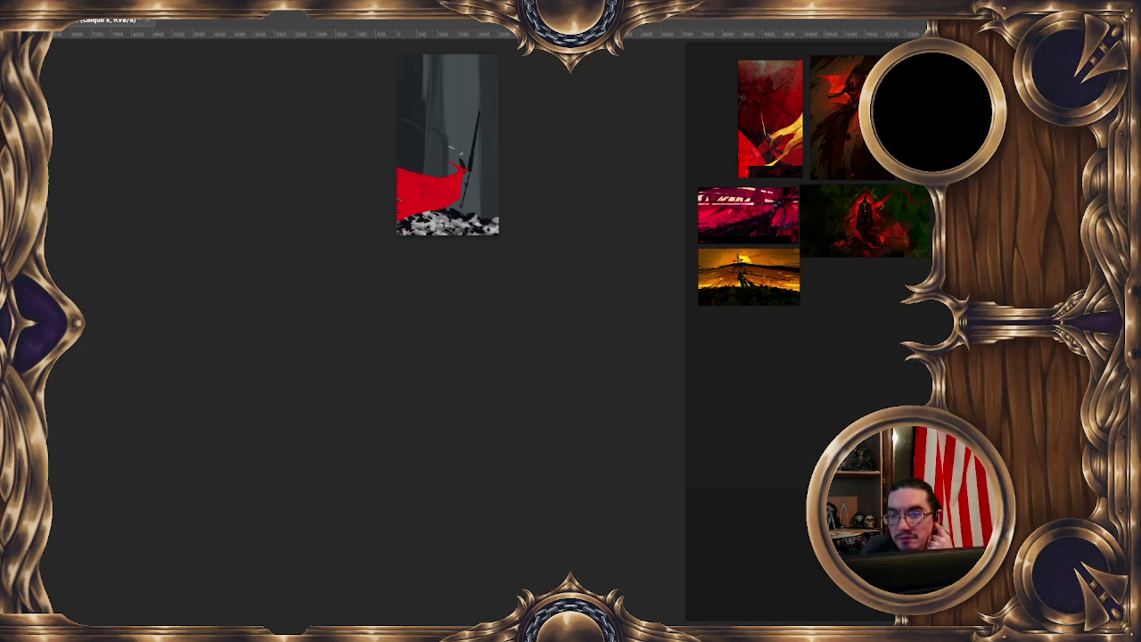
Paste a snowy forest with red-orange trunks onto the reference board and enlarge it
key(ctrl+v)
mouse_move(860, 351)
mouse_down()
mouse_move(808, 367)
mouse_move(776, 403)
mouse_up()
scroll(834, 348, down, 2)
drag(832, 364, 848, 347)
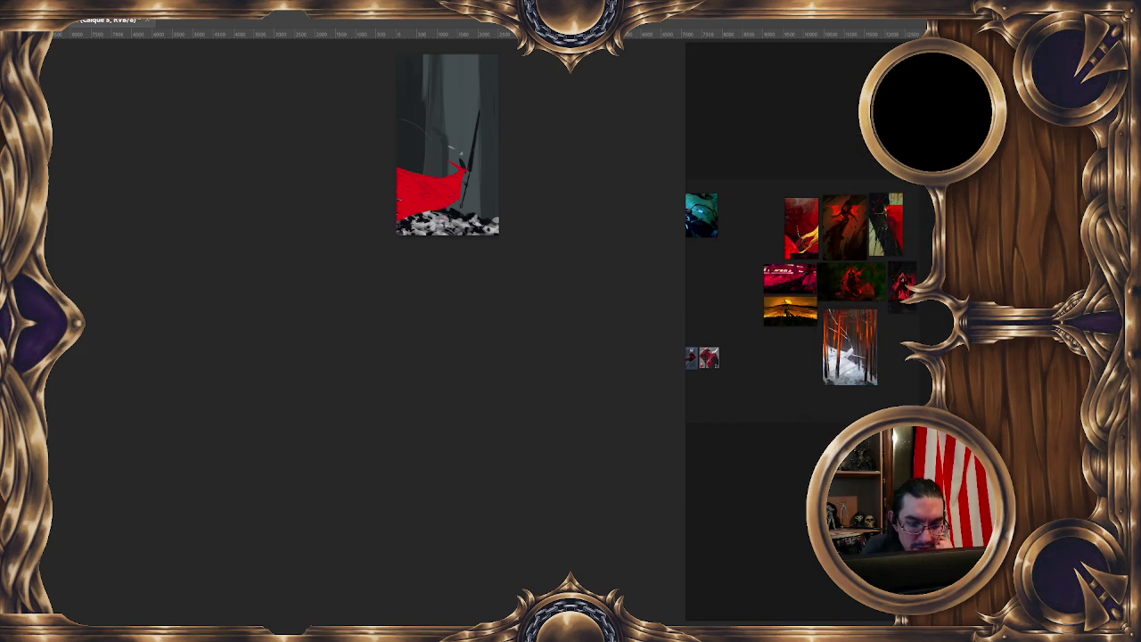
scroll(847, 366, up, 5)
scroll(847, 366, up, 3)
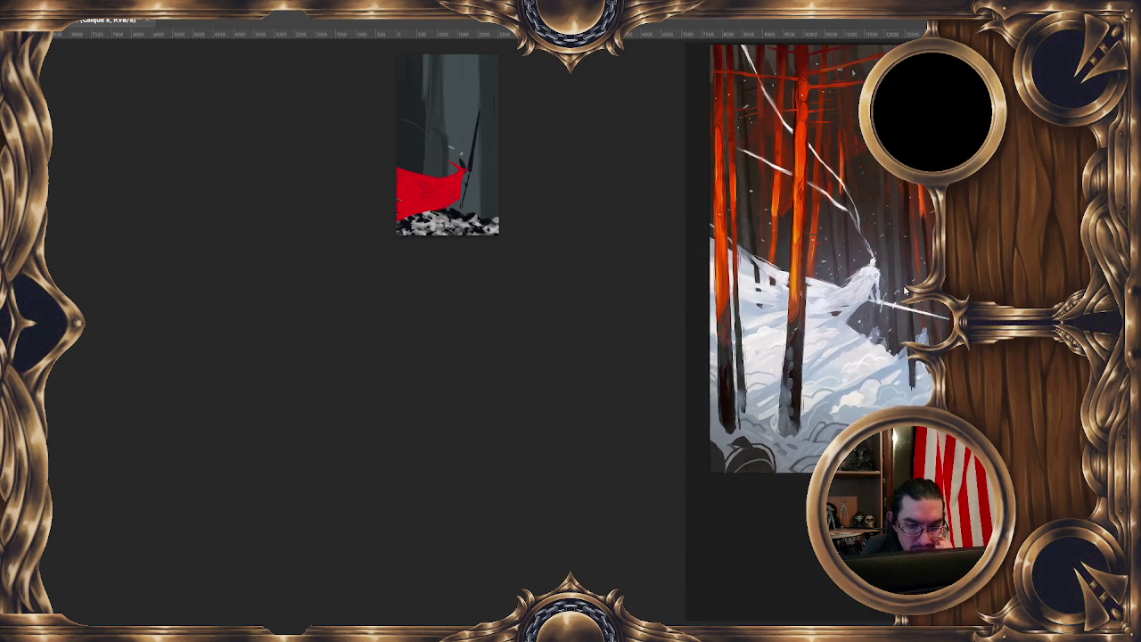